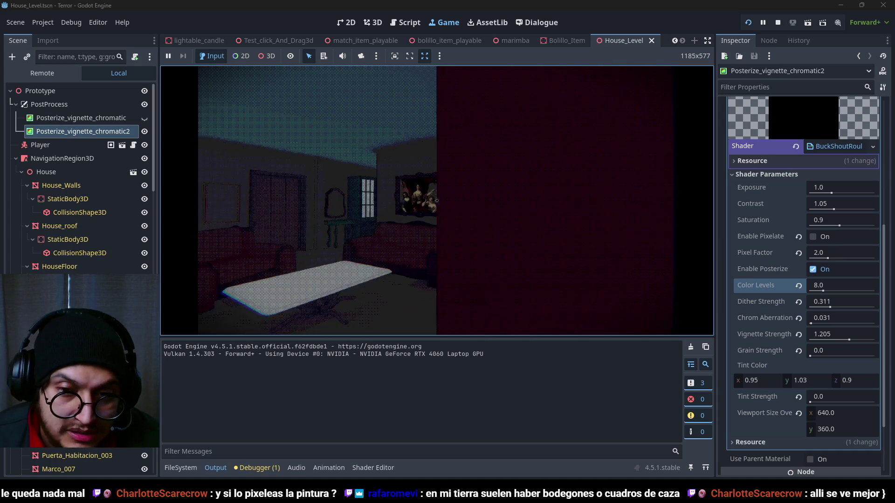
Step: Stop the running game and switch over to the Blender house model
key("F8")
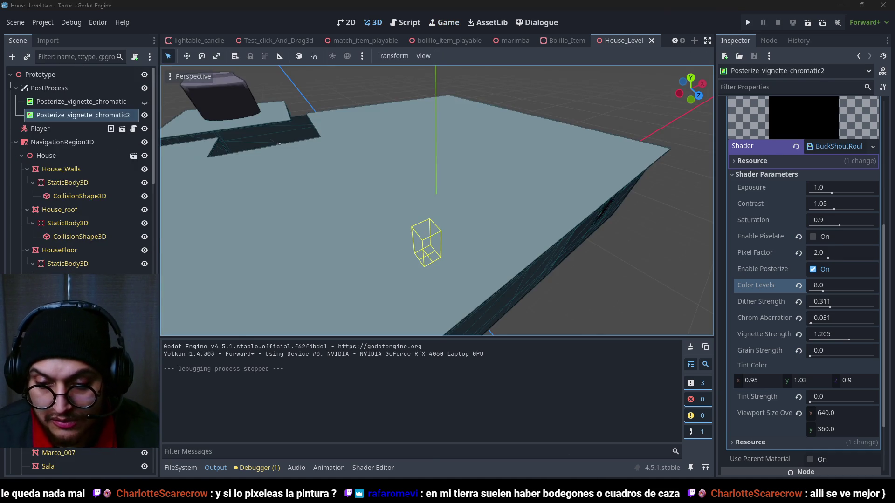
key("alt+Tab")
Step: Select the Vigas pillars and their linked geometry in Edit Mode, then return to Object Mode
left_click(615, 236)
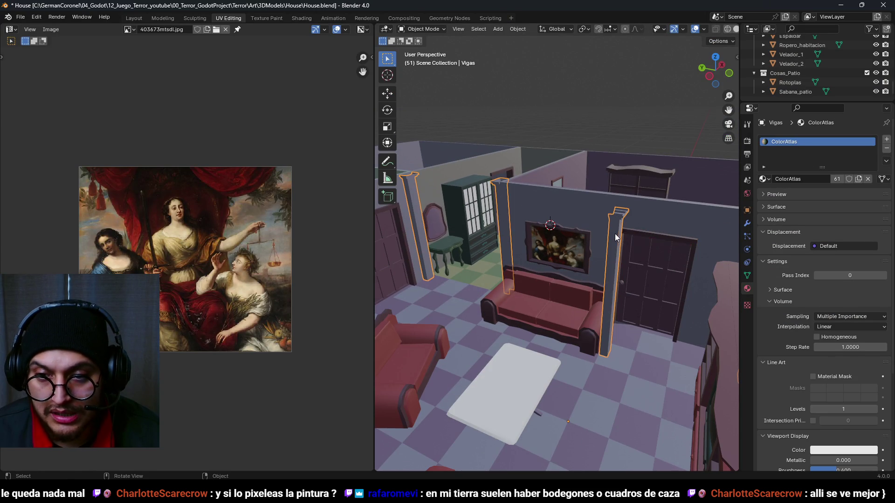
key("Tab")
key("l")
scroll(645, 264, "down", 5)
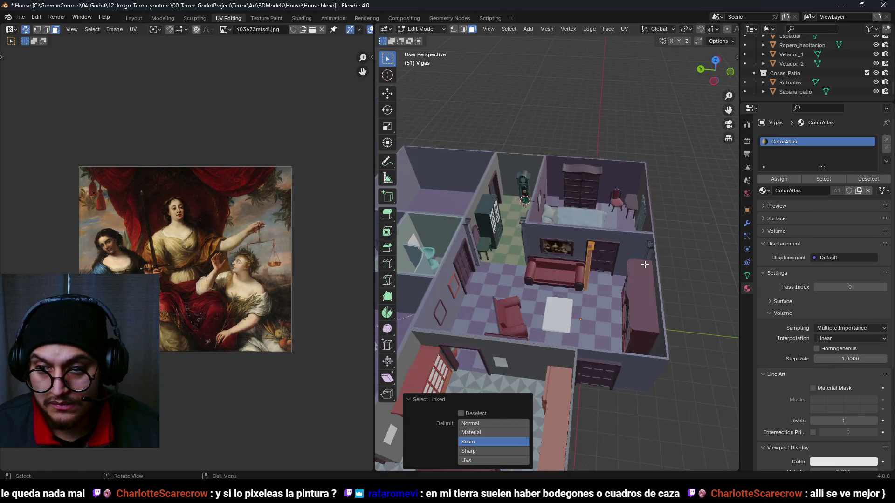
right_click(619, 279)
key("Escape")
left_click_drag(619, 279, 581, 316)
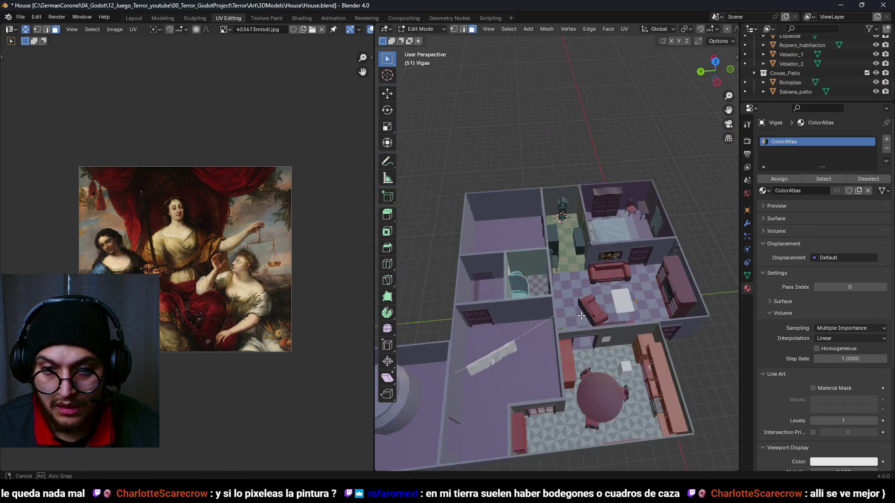
scroll(475, 291, "up", 5)
key("Tab")
Step: Save House.blend and return to the Godot editor
key("ctrl+s")
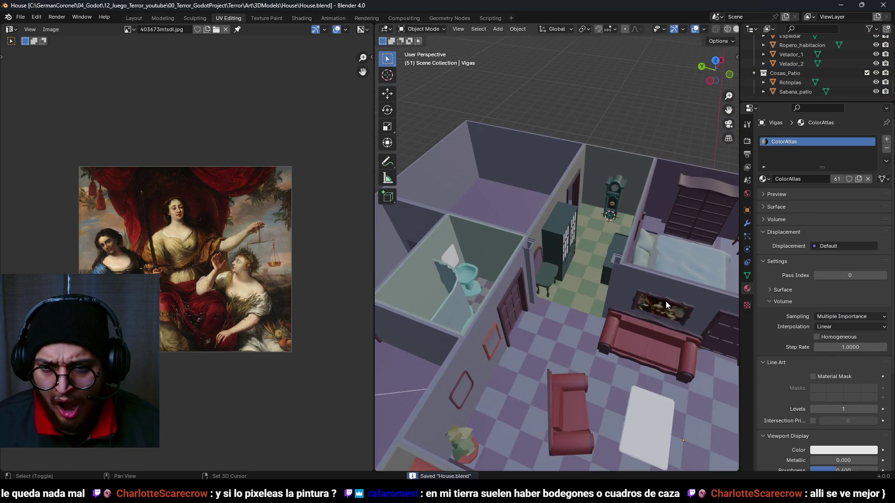
scroll(552, 198, "up", 5)
scroll(552, 201, "down", 6)
scroll(557, 255, "up", 4)
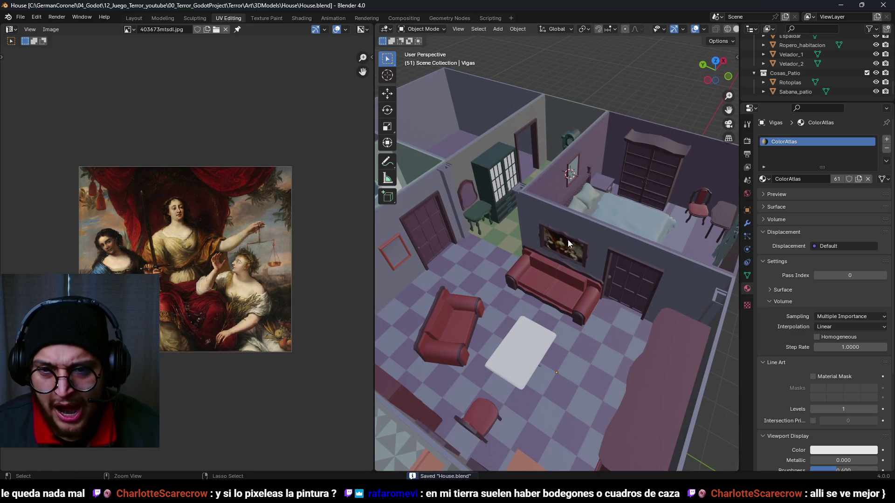
scroll(571, 276, "down", 3)
key("alt+Tab")
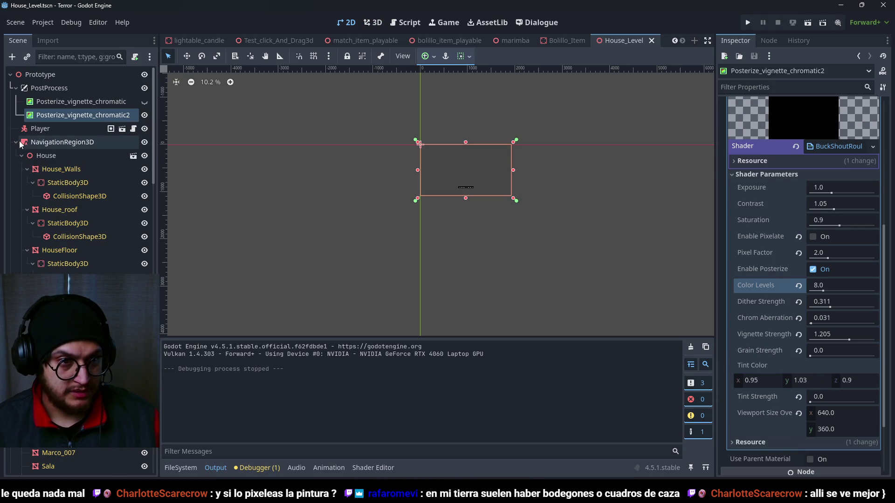
Step: Switch the editor to the 3D scene view
left_click(369, 24)
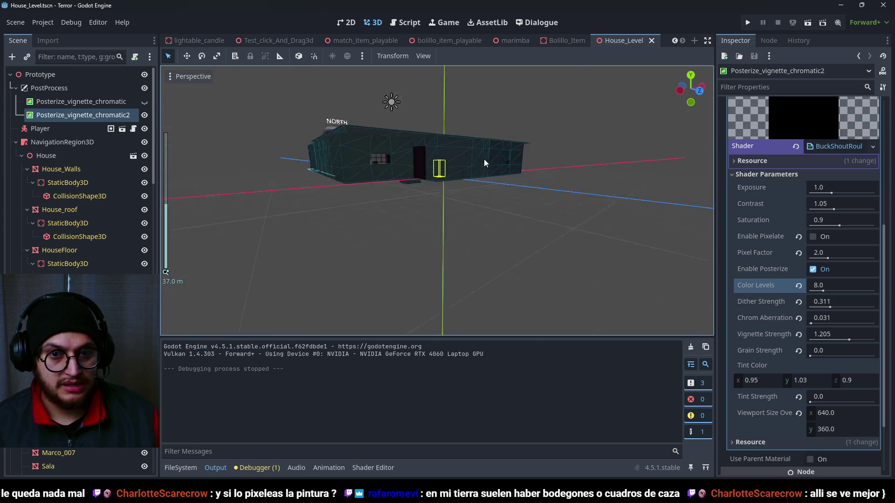
scroll(114, 261, "down", 10)
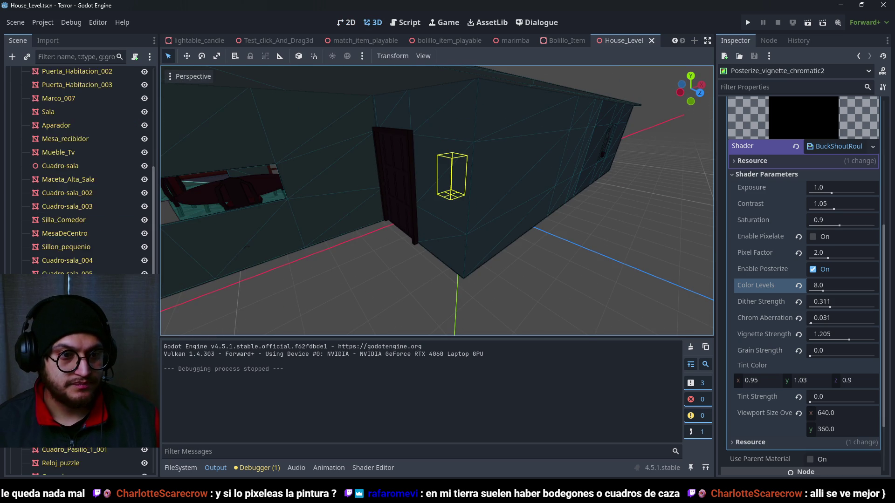
scroll(113, 261, "down", 10)
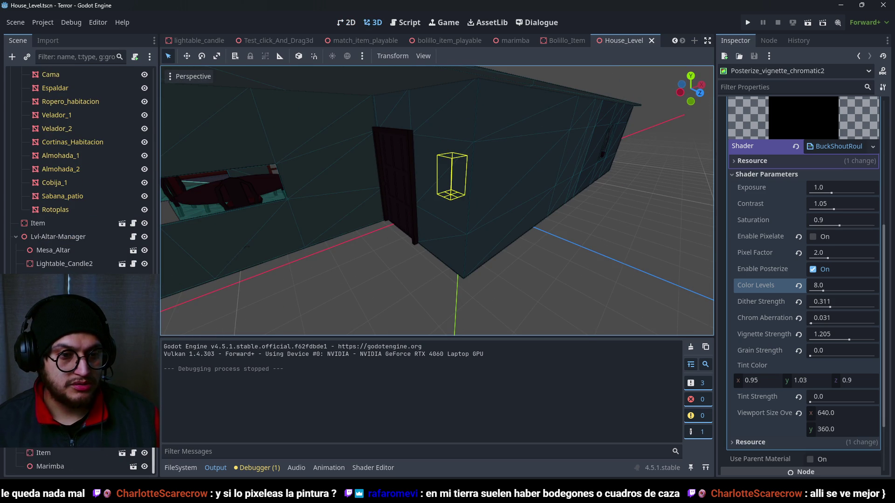
scroll(102, 102, "up", 20)
Step: Add a Node3D under the Prototype root node
left_click(61, 81)
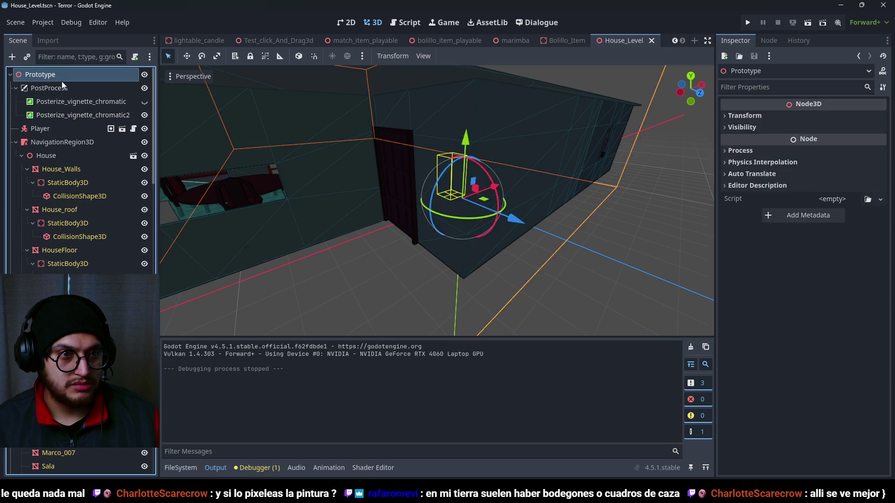
key("ctrl+a")
type("node3d")
key("Return")
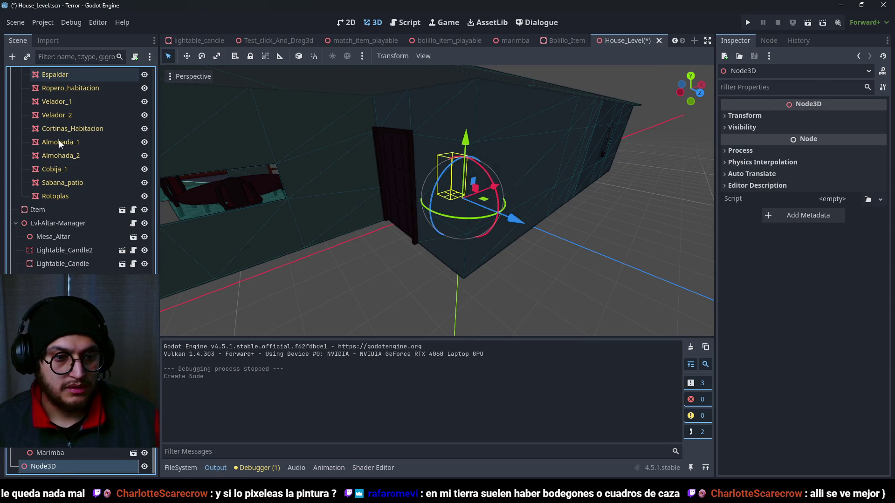
Step: Rename the new Node3D to Lighting and save the scene
double_click(63, 468)
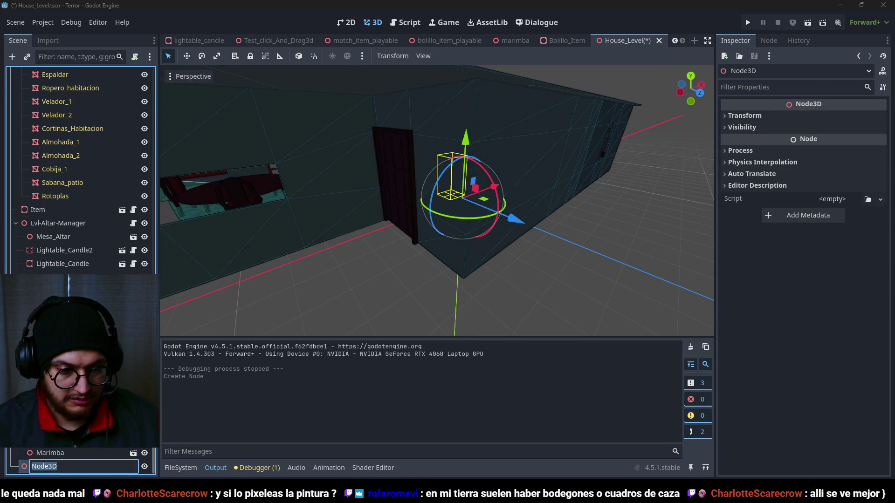
type("Lighting")
key("Return")
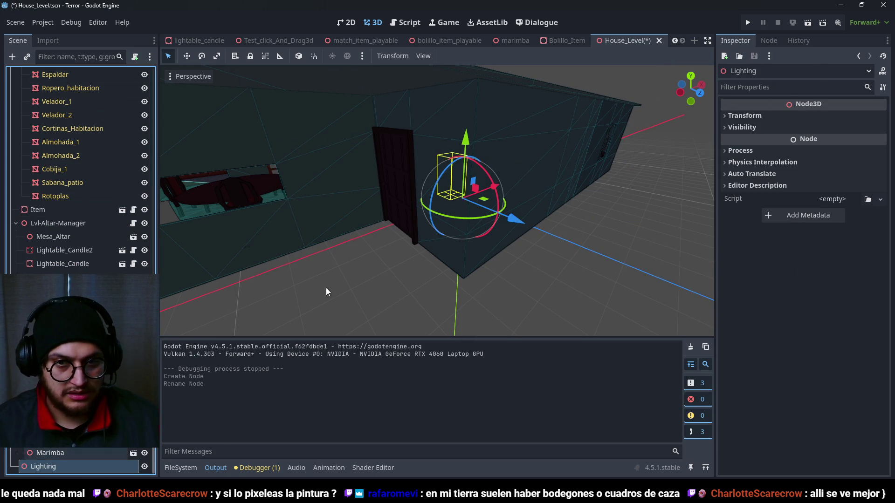
key("ctrl+s")
key("ctrl+a")
Step: Add a SpotLight3D under Lighting and raise it above the house
type("spot")
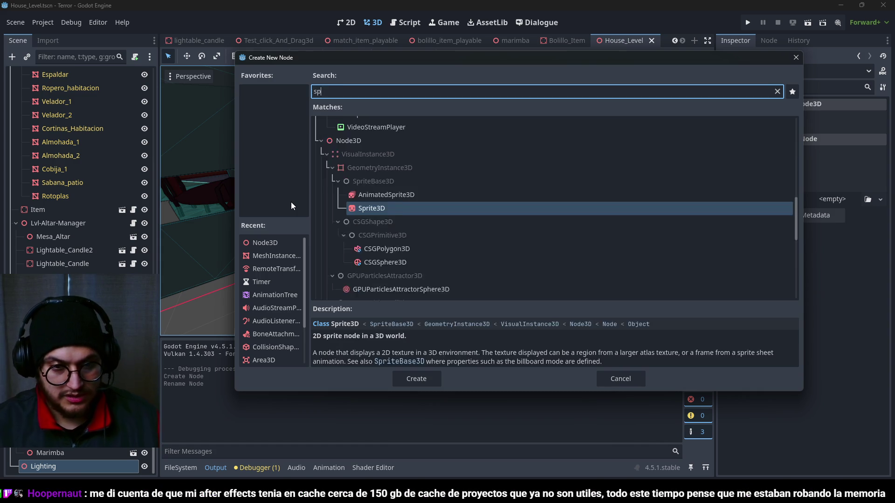
key("Return")
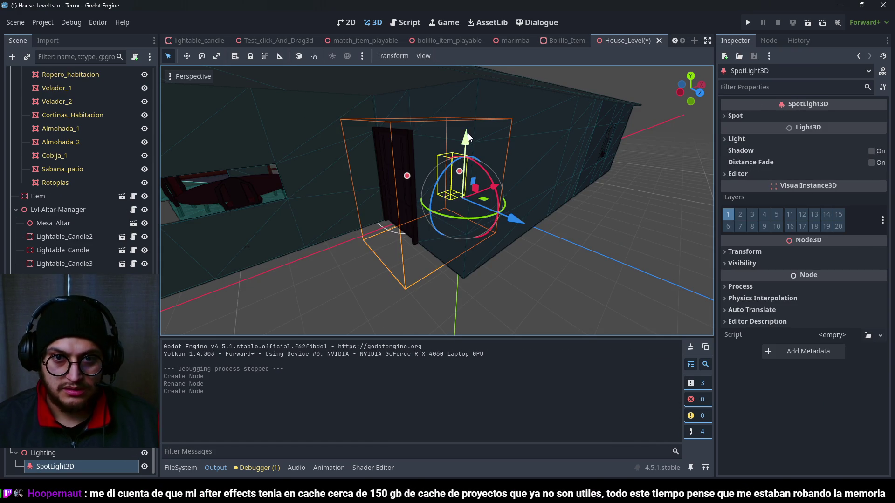
left_click_drag(467, 135, 468, 86)
left_click_drag(510, 147, 515, 155)
scroll(448, 187, "up", 5)
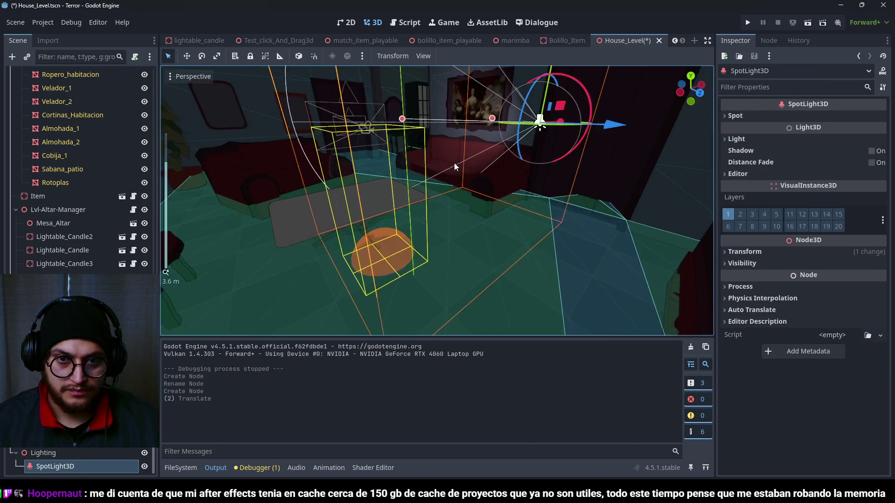
scroll(454, 163, "up", 3)
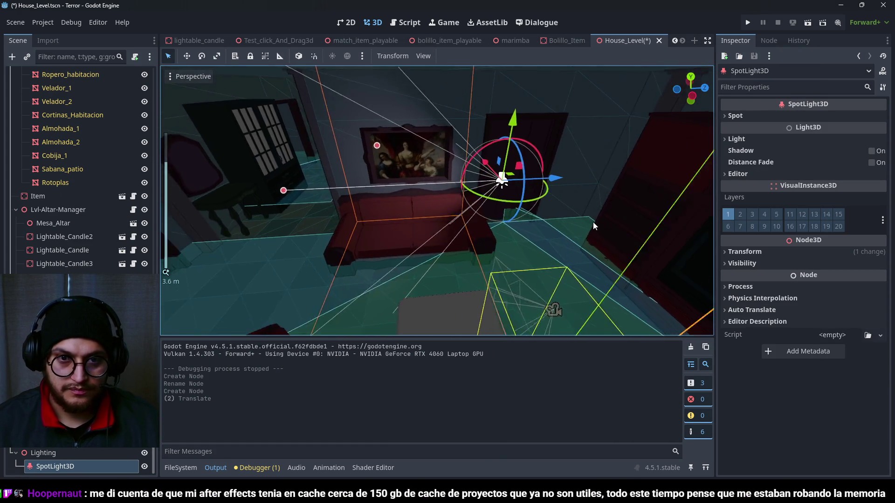
Step: Move the spotlight along the vertical axis and rotate it to point downward
key("g")
key("y")
left_click(527, 69)
scroll(511, 178, "down", 3)
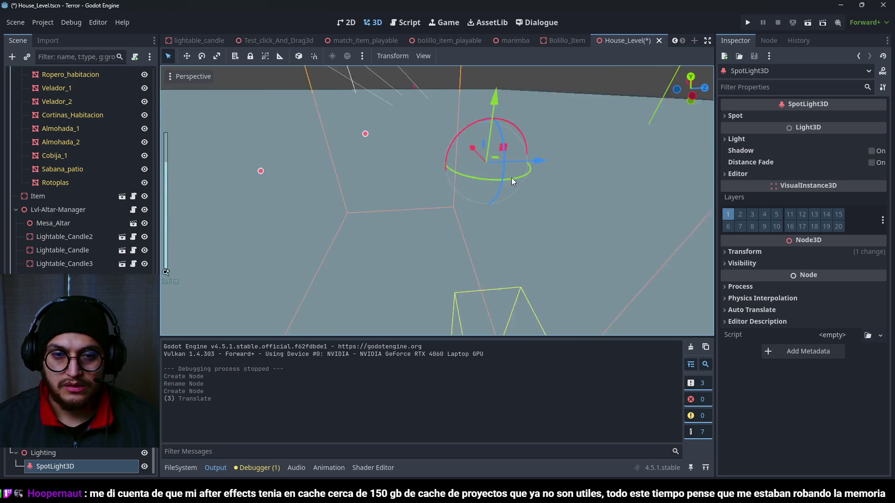
key("r")
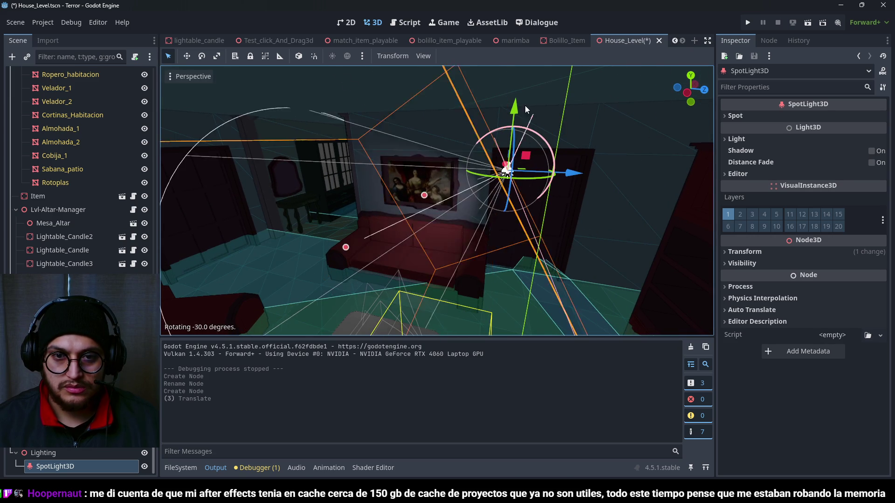
left_click(465, 88)
Step: Position the spotlight over the living room, tilt its cone 30°, and widen its radius to 13.0
mouse_move(569, 144)
left_mouse_down()
mouse_move(529, 201)
mouse_move(513, 187)
mouse_move(533, 119)
mouse_move(448, 168)
mouse_move(363, 242)
mouse_move(406, 187)
left_mouse_up()
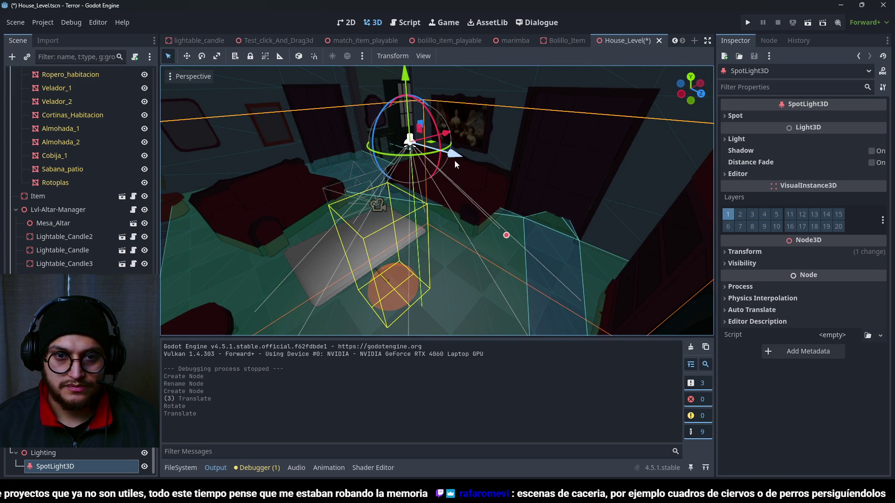
left_click_drag(405, 154, 305, 125)
left_click_drag(326, 140, 420, 130)
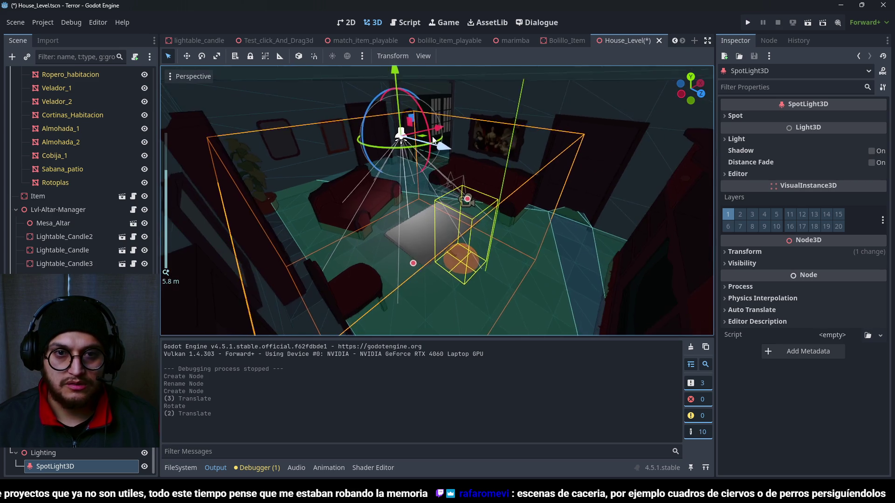
mouse_move(410, 94)
left_mouse_down()
mouse_move(416, 85)
mouse_move(401, 73)
left_mouse_up()
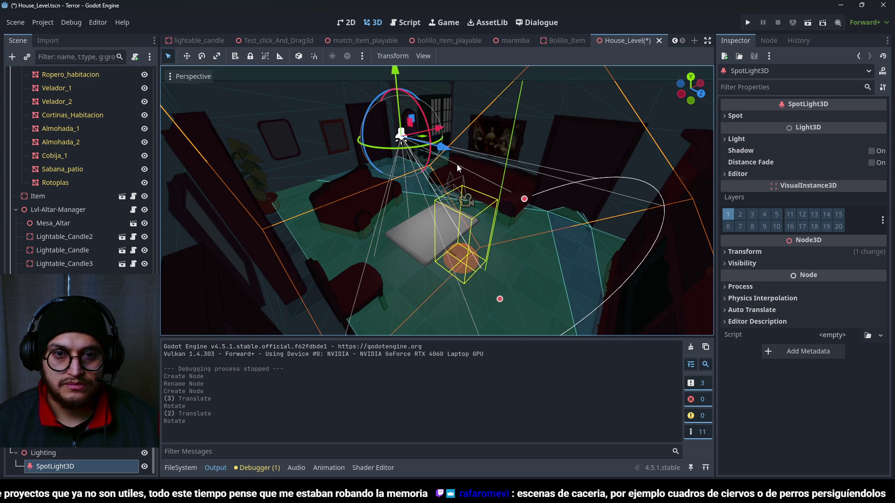
mouse_move(456, 164)
left_mouse_down()
mouse_move(360, 105)
mouse_move(359, 149)
left_mouse_up()
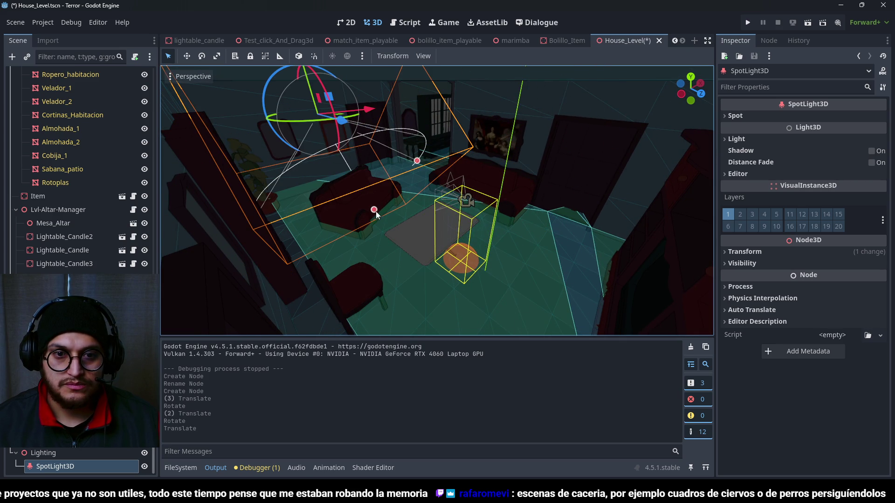
mouse_move(375, 211)
left_mouse_down()
mouse_move(488, 349)
mouse_move(457, 231)
mouse_move(487, 191)
mouse_move(499, 119)
left_mouse_up()
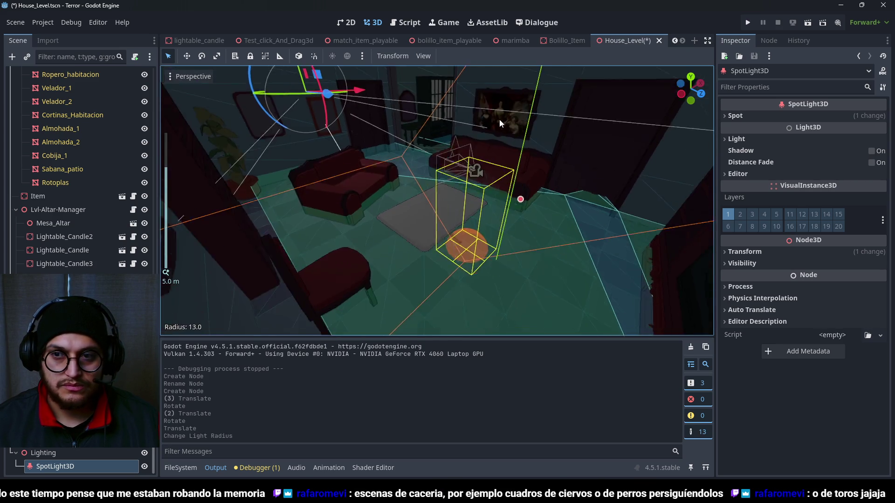
Step: Hide the light's wireframe gizmos in the viewport display options
scroll(499, 120, "up", 2)
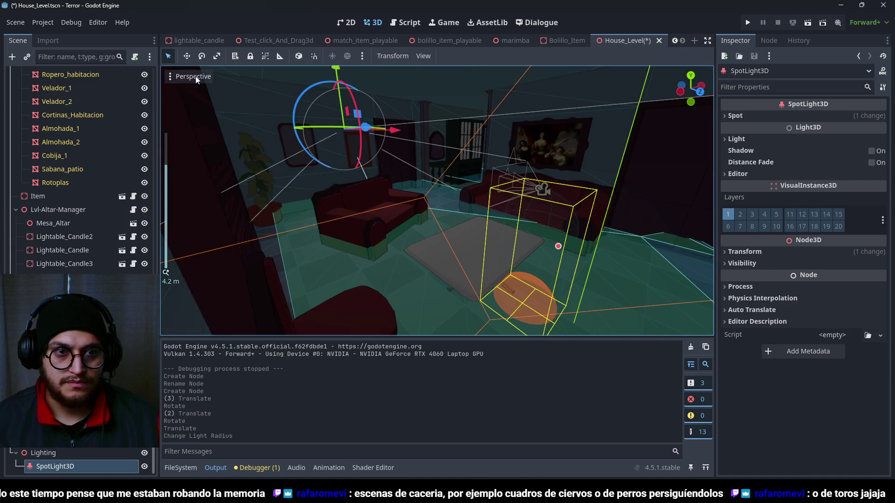
left_click(195, 76)
left_click(231, 297)
left_click(475, 127)
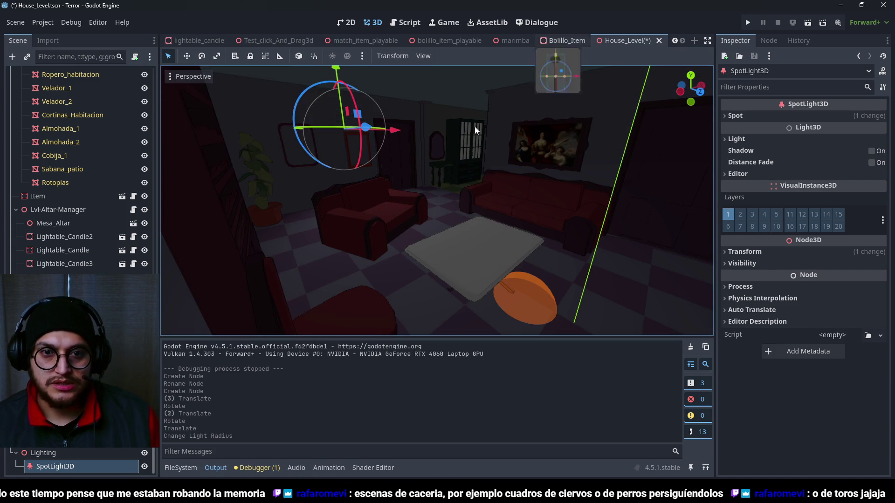
Step: Undo the accidental move, lower spot Attenuation to -0.41, and enable shadows
mouse_move(336, 106)
left_mouse_down()
mouse_move(324, 80)
mouse_move(315, 96)
mouse_move(305, 66)
mouse_move(313, 96)
left_mouse_up()
key("ctrl+z")
key("w")
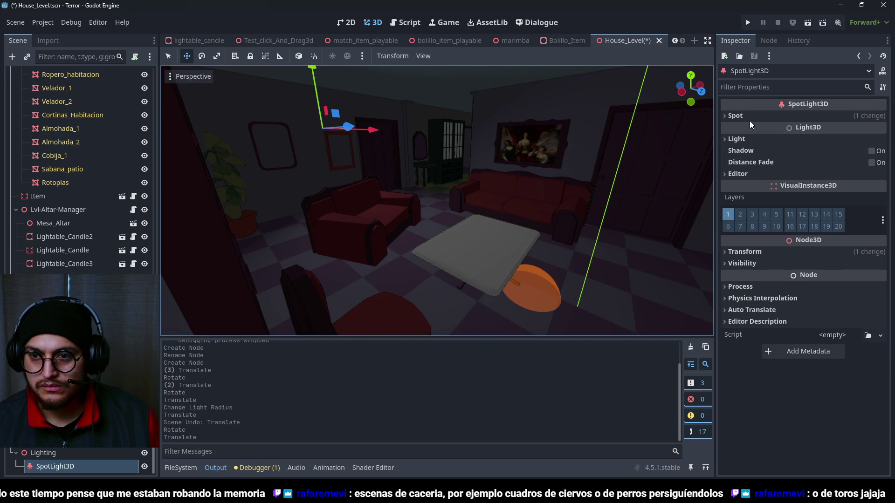
left_click(748, 119)
left_click_drag(849, 152, 840, 152)
left_click(873, 220)
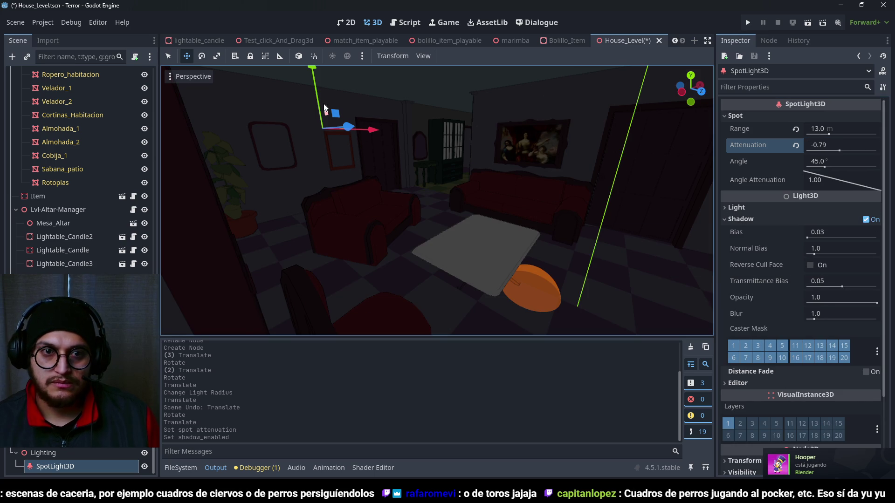
Step: Move the spotlight forward, re-aim its beam, and raise it higher in the room
mouse_move(347, 127)
left_mouse_down()
mouse_move(396, 157)
mouse_move(345, 147)
mouse_move(367, 155)
left_mouse_up()
key("e")
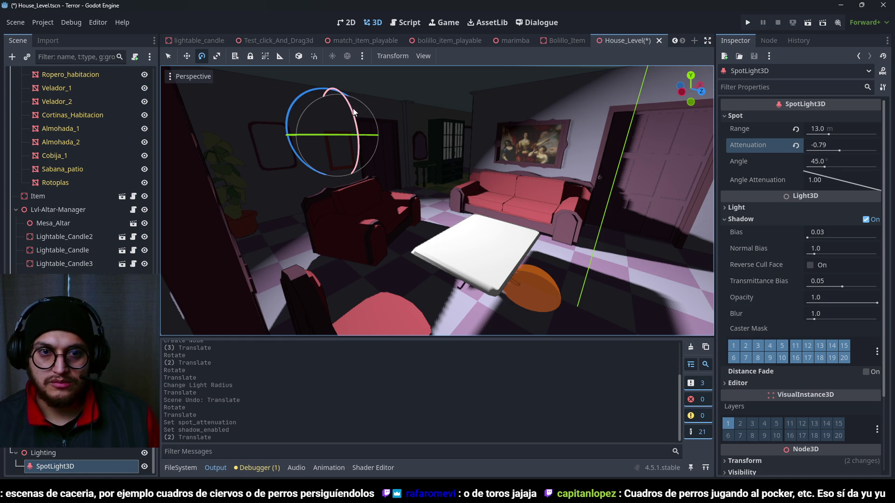
left_click_drag(353, 112, 345, 130)
key("w")
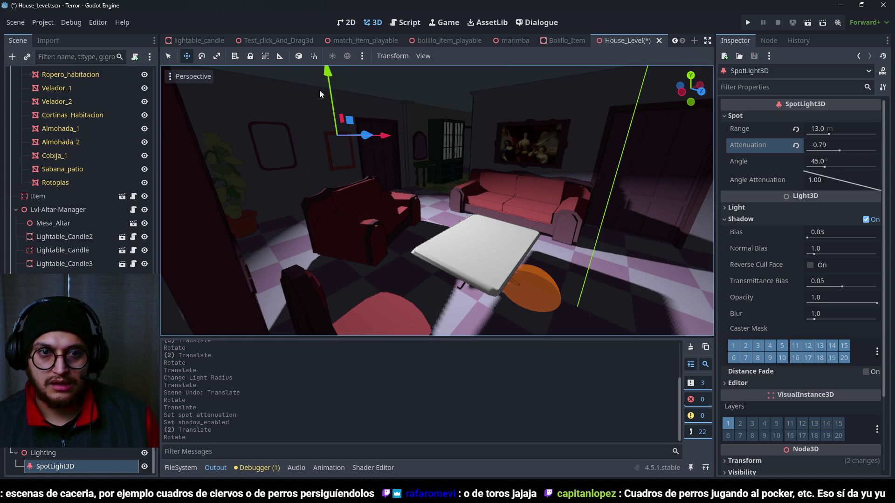
mouse_move(328, 78)
left_mouse_down()
mouse_move(316, 10)
mouse_move(317, 20)
left_mouse_up()
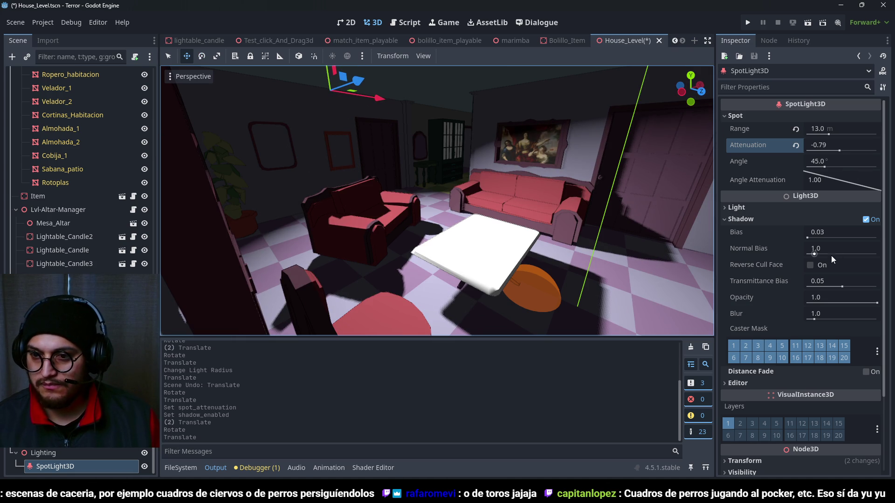
Step: Set Angle Attenuation to 0, reset Attenuation to 1.0, and raise Energy to 1.687
left_click_drag(834, 178, 891, 153)
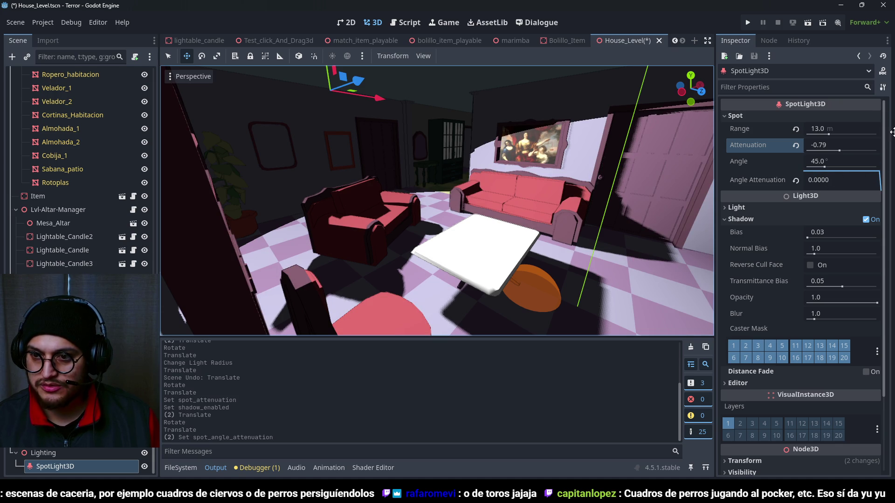
left_click(795, 146)
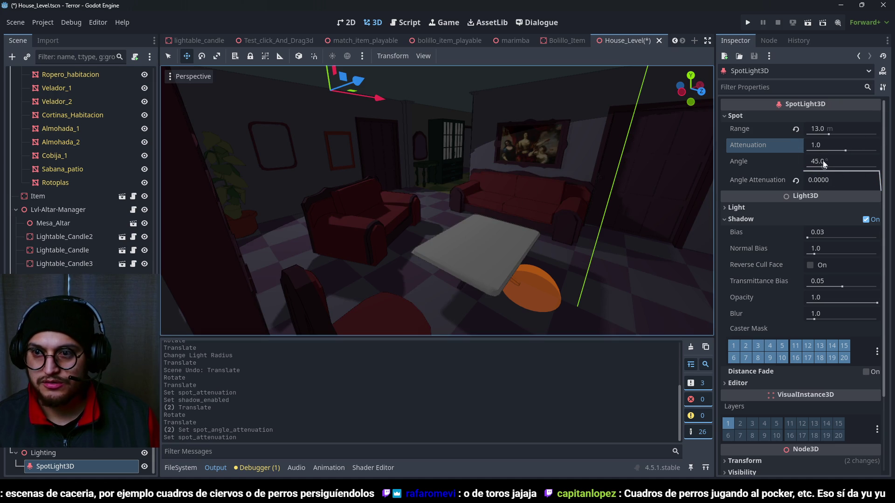
left_click(772, 205)
left_click_drag(826, 238, 846, 239)
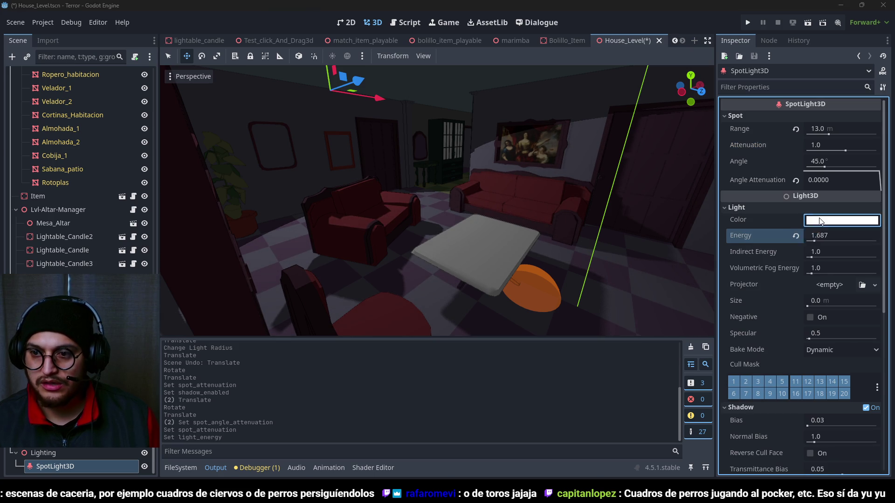
Step: Give the spotlight a saturated warm orange colour and Energy 3.657, then save and run the game
left_click(820, 220)
left_click(881, 269)
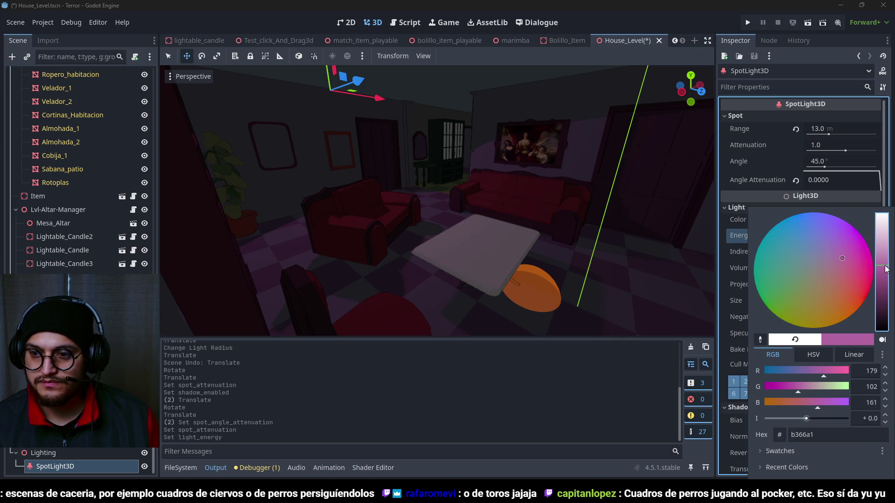
left_click(851, 290)
left_click_drag(885, 267, 882, 247)
left_click(825, 299)
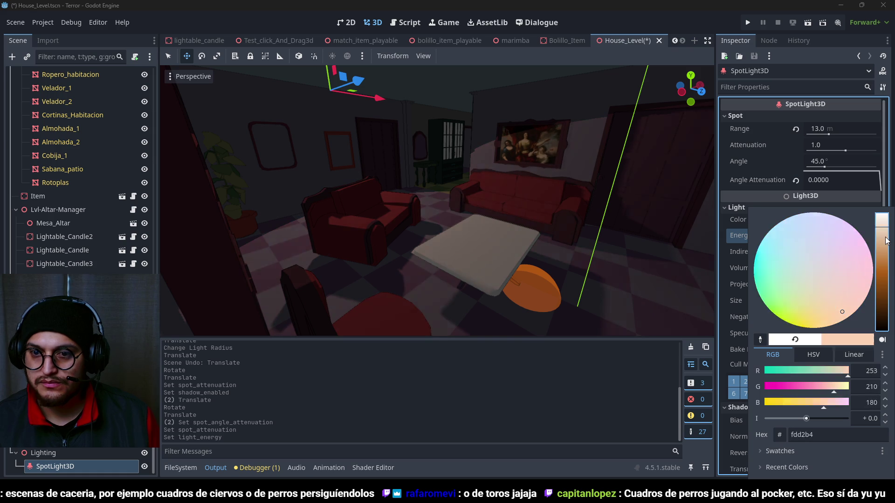
left_click_drag(825, 313, 834, 319)
left_click(734, 254)
left_click_drag(820, 236, 857, 235)
key("F5")
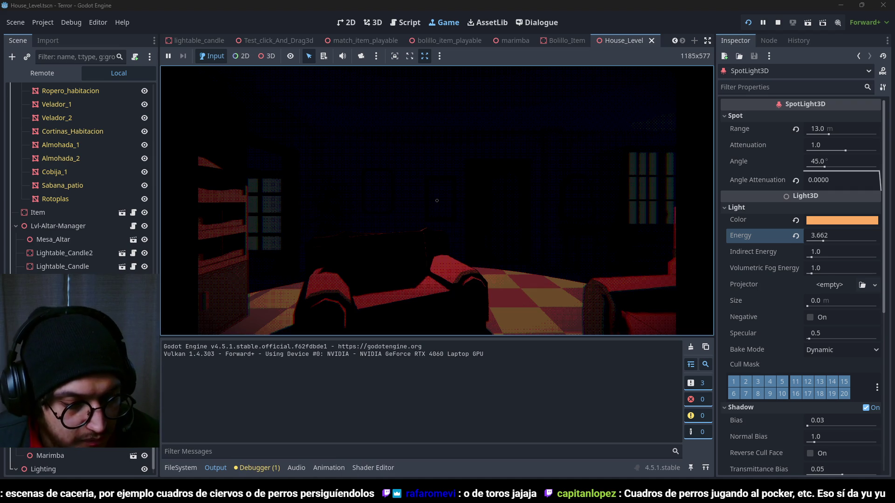
Step: Walk toward the sofa and hide the Posterize_vignette_chromatic2 post-process effect
key("w")
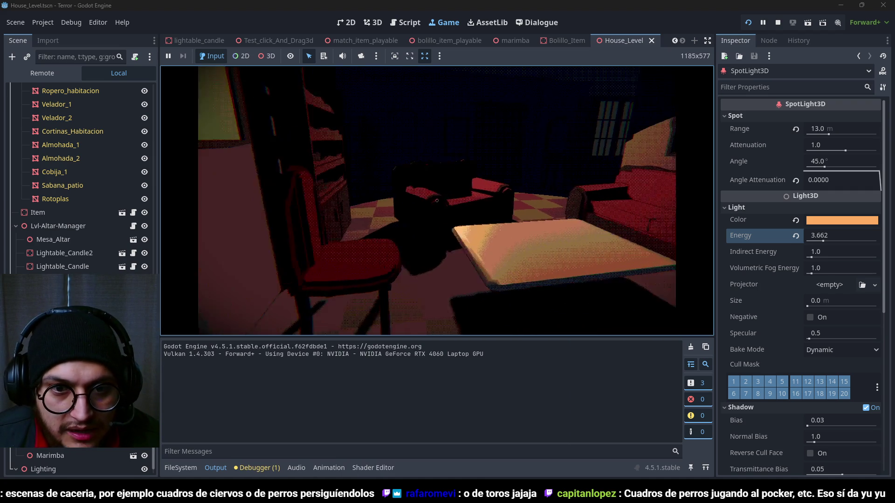
key("w")
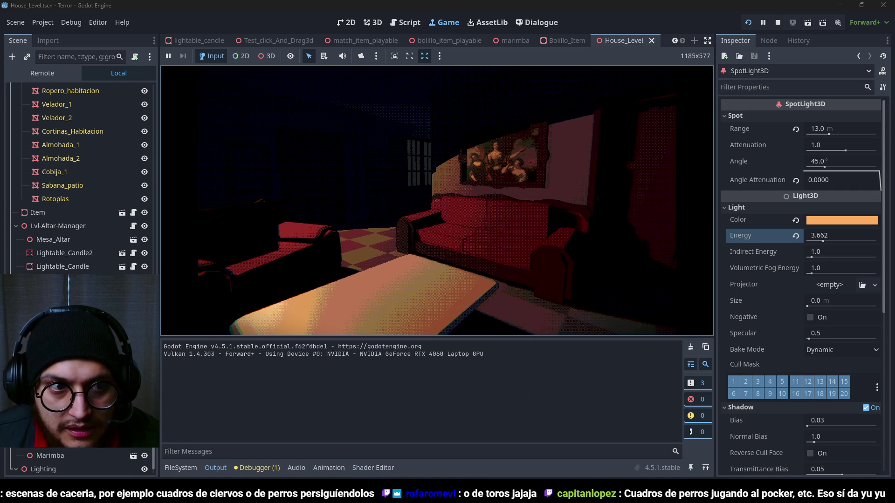
scroll(60, 217, "up", 15)
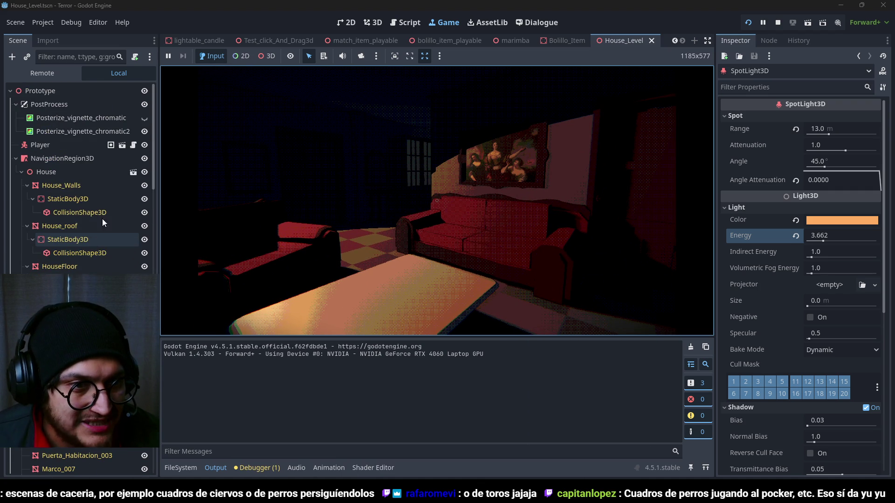
left_click(144, 132)
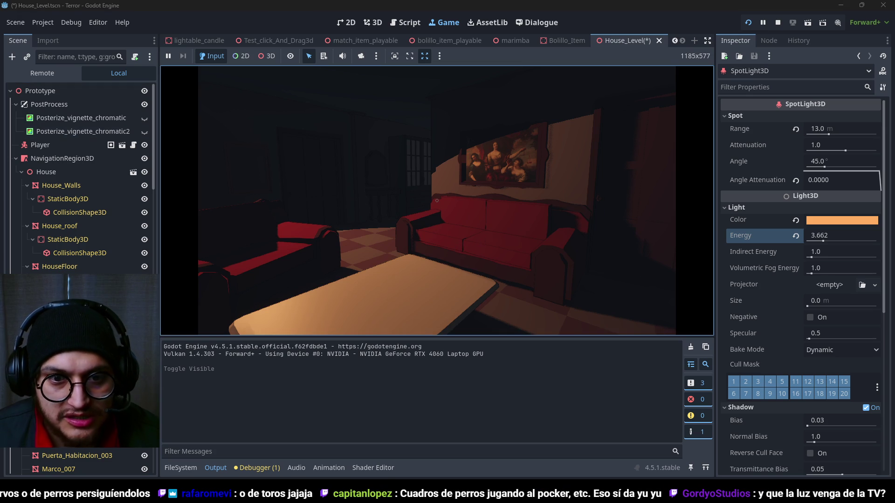
Step: Walk around the painting, sofa, armchair and coffee table, then stop the game
key("w")
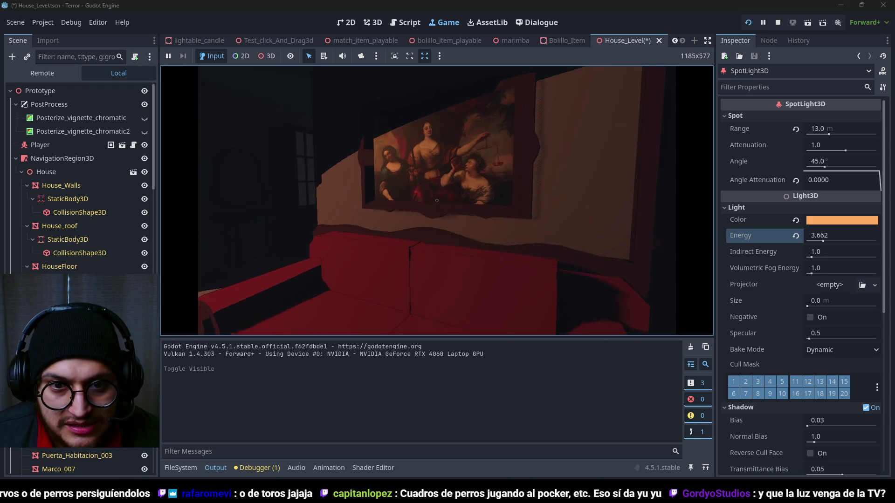
mouse_move(437, 200)
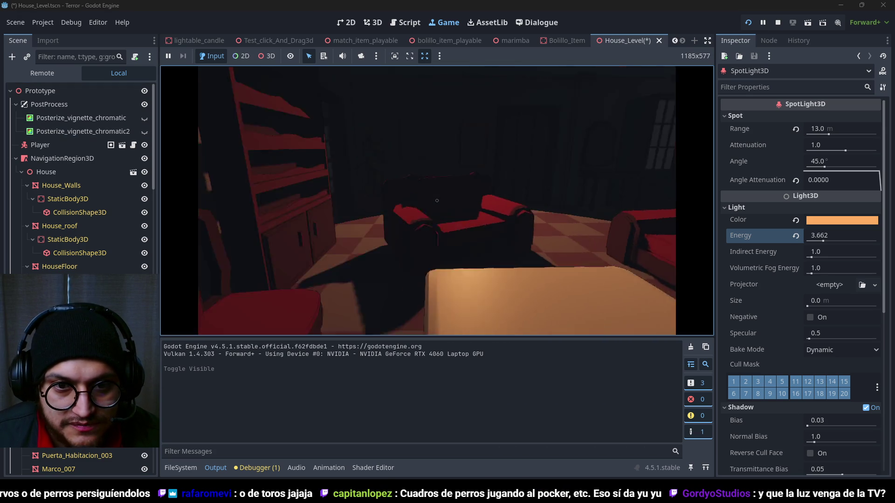
key("w")
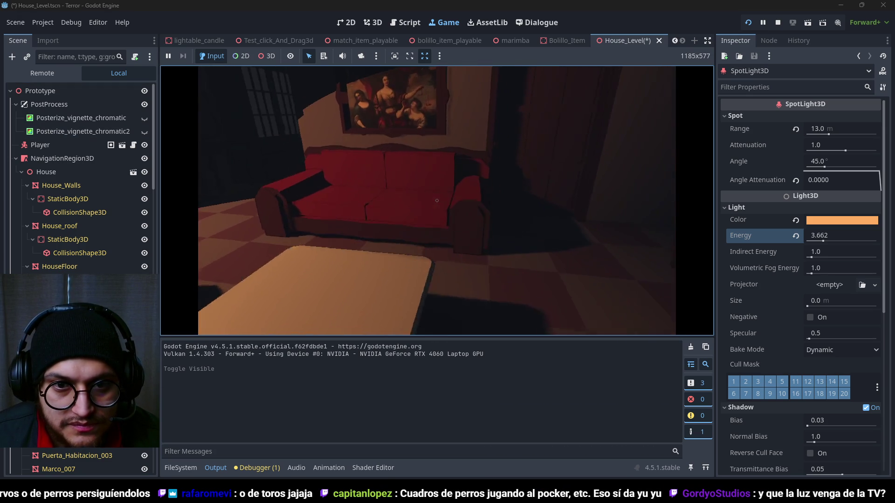
key("s")
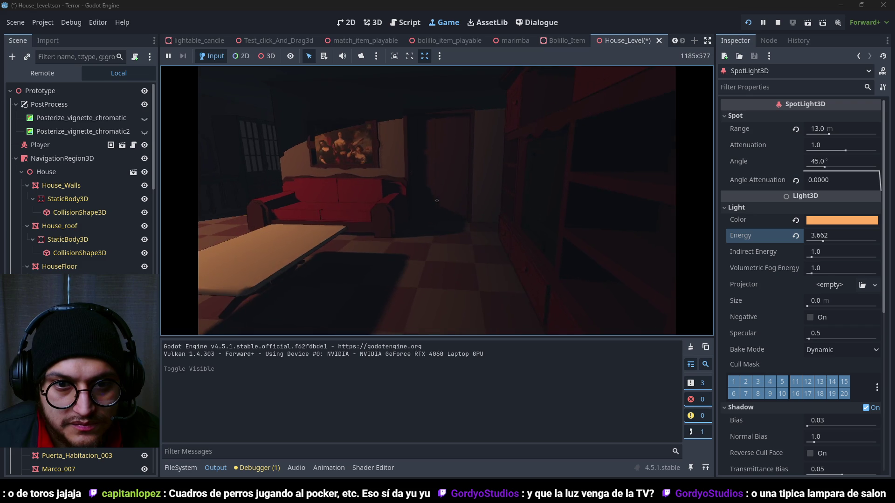
key("w")
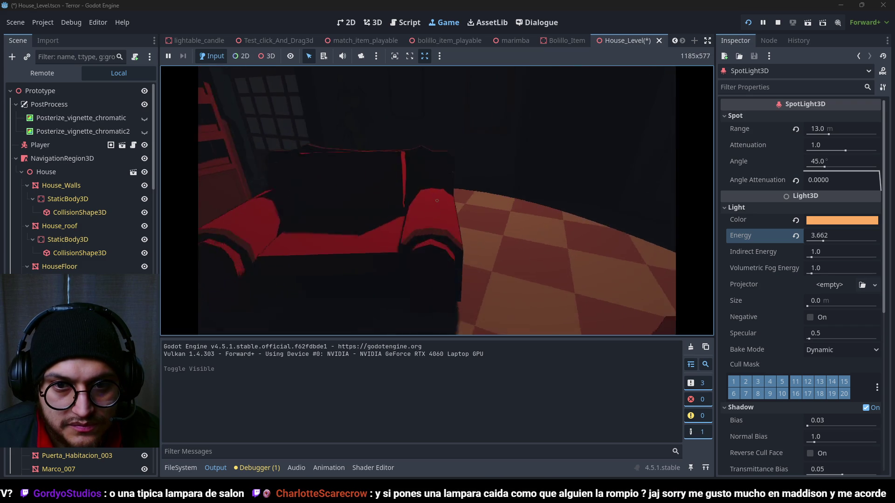
key("s")
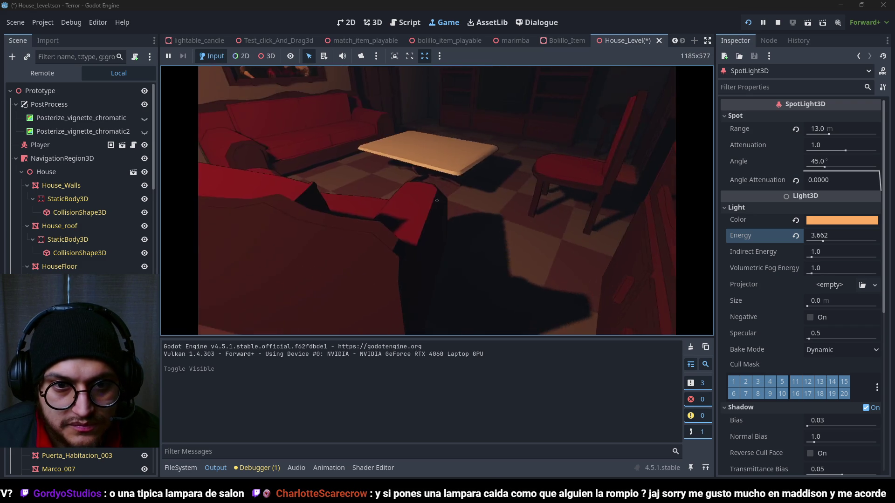
key("w")
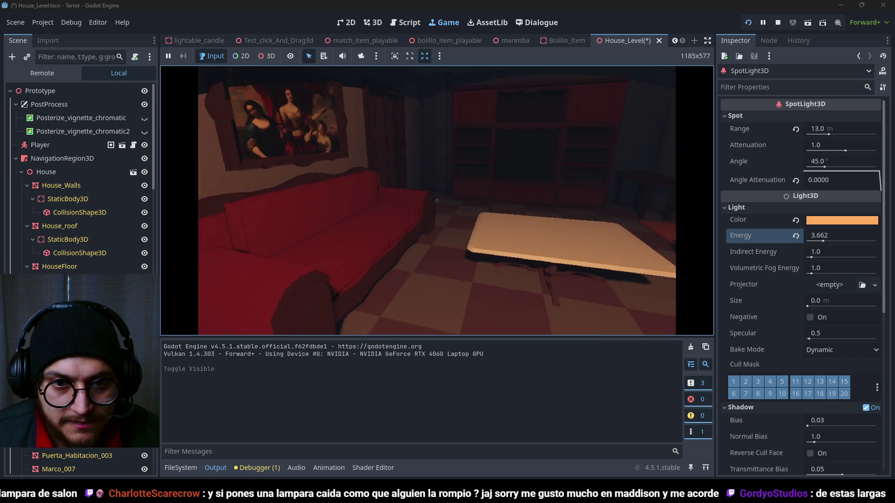
key("s")
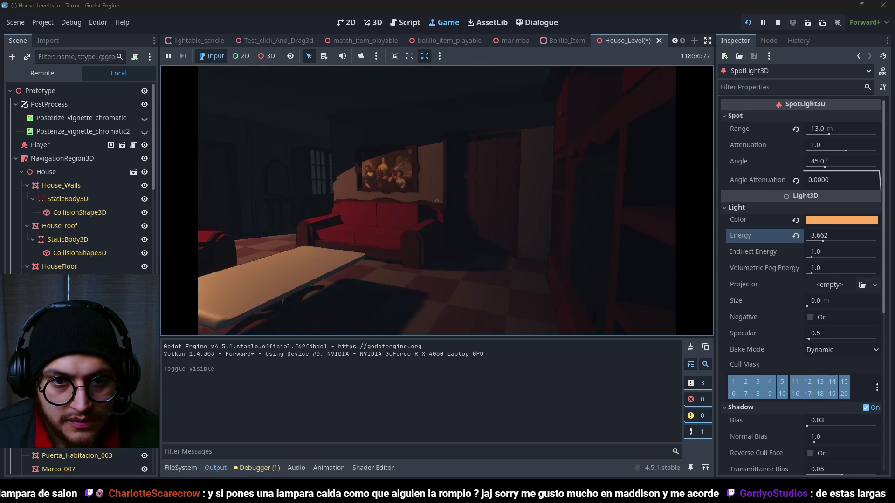
key("F8")
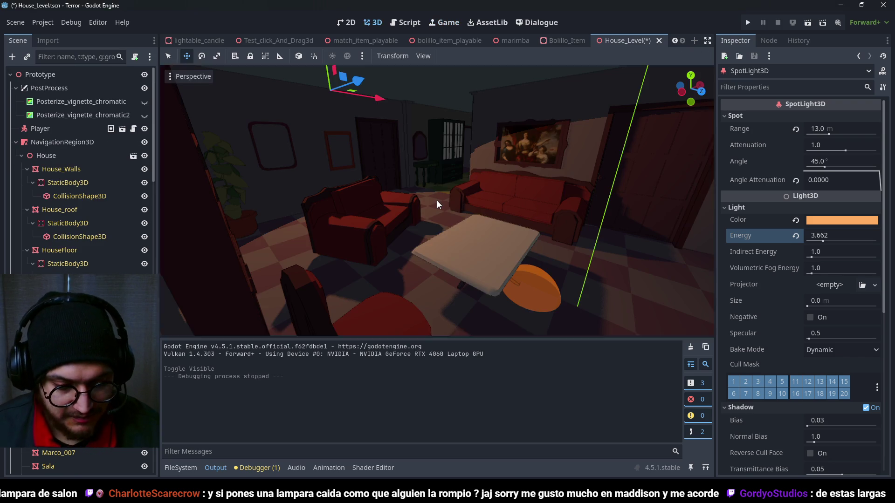
Step: Save the scene and turn light and camera gizmos back on in the viewport
key("ctrl+s")
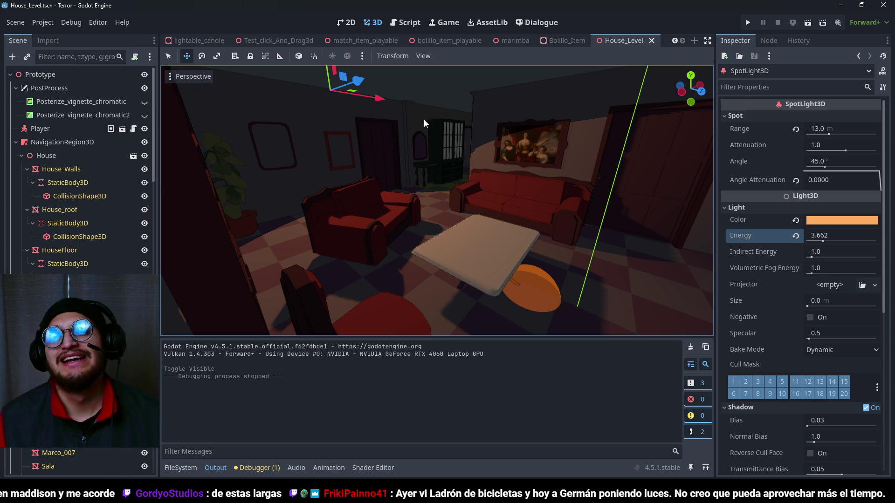
scroll(432, 159, "up", 5)
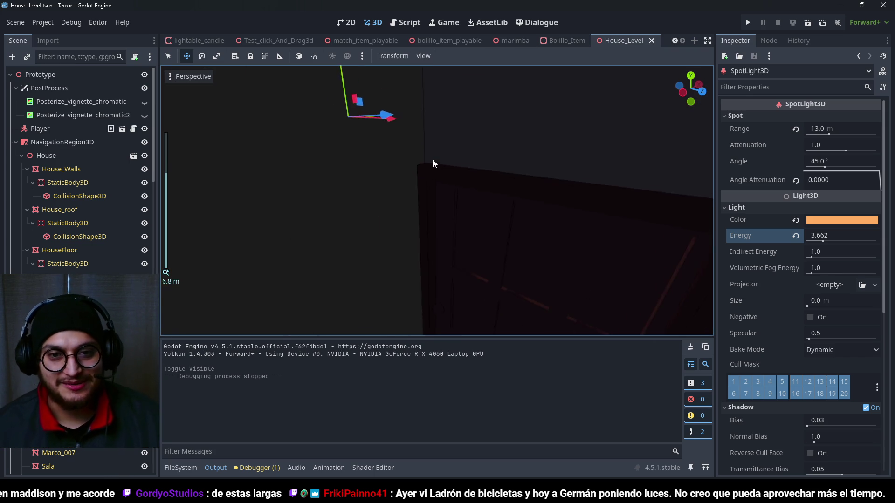
scroll(432, 160, "down", 5)
left_click(193, 74)
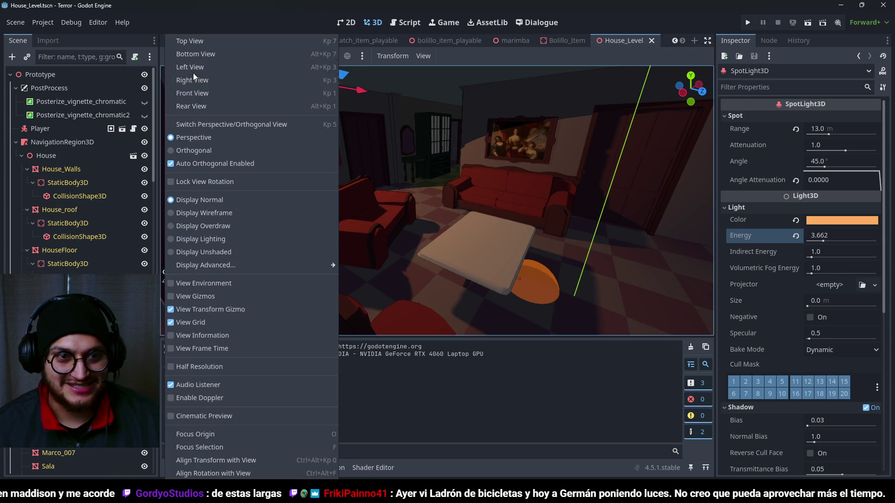
left_click(214, 298)
Step: Focus the view on the spotlight and reselect the SpotLight3D node
key("f")
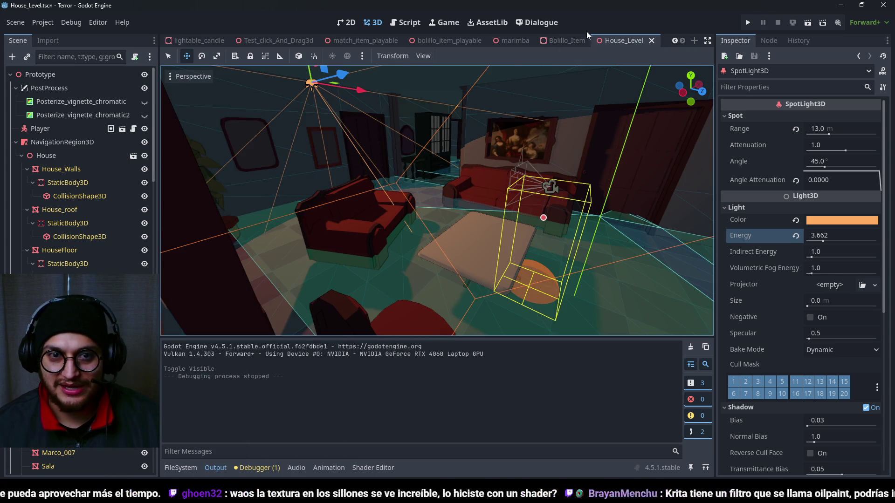
scroll(421, 157, "up", 5)
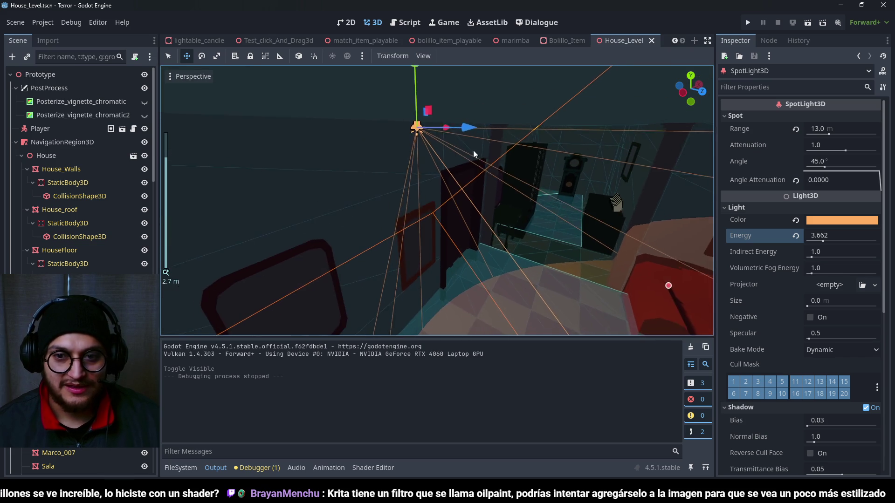
scroll(473, 150, "down", 5)
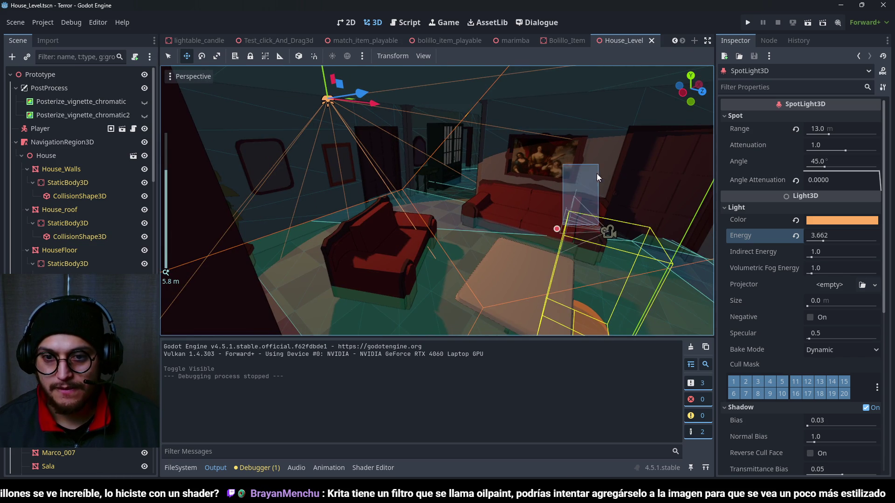
left_click_drag(596, 173, 597, 175)
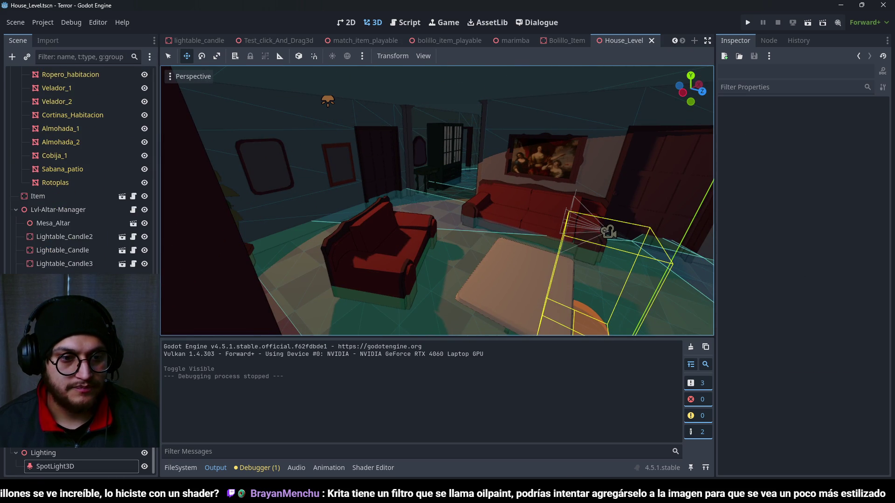
left_click(48, 466)
Step: Widen the spotlight cone to a 50.2° spot angle
mouse_move(564, 232)
left_mouse_down()
mouse_move(591, 199)
mouse_move(617, 133)
mouse_move(547, 94)
mouse_move(548, 182)
mouse_move(482, 219)
mouse_move(432, 230)
mouse_move(512, 197)
mouse_move(434, 213)
left_mouse_up()
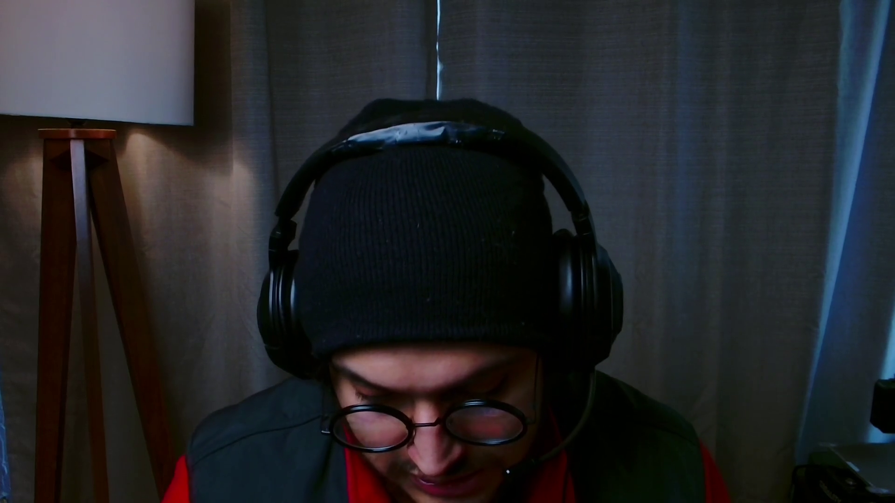
scroll(617, 164, "down", 5)
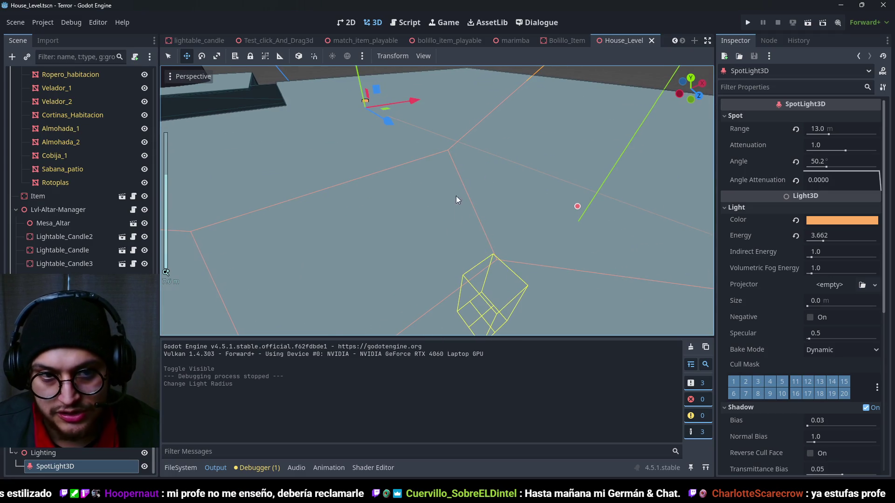
Step: Save the scene and hide House_roof to expose the interior
key("ctrl+s")
scroll(121, 186, "up", 5)
scroll(107, 192, "up", 10)
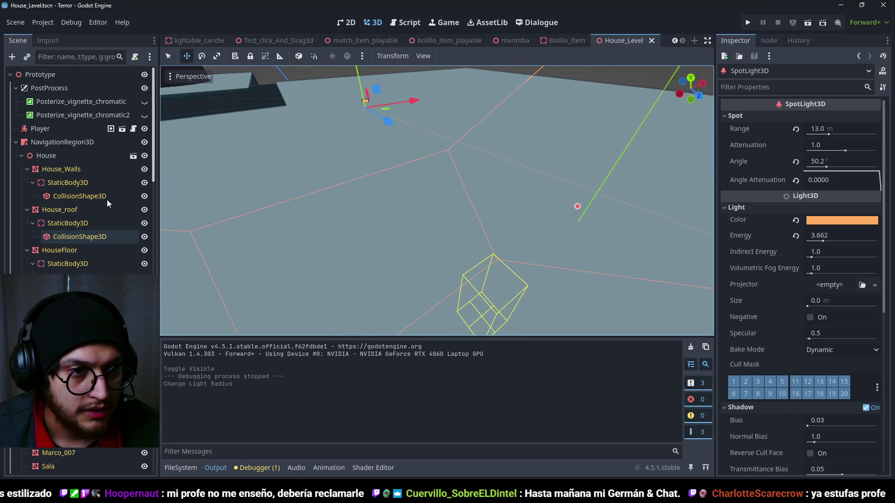
left_click(145, 210)
Step: Zoom and orbit to view the lit living room and spotlight cone from above
scroll(438, 200, "down", 3)
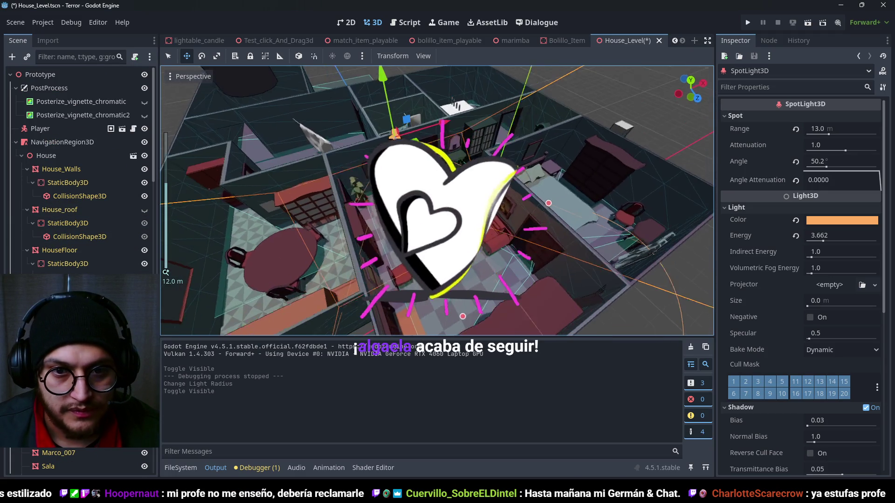
scroll(438, 200, "down", 2)
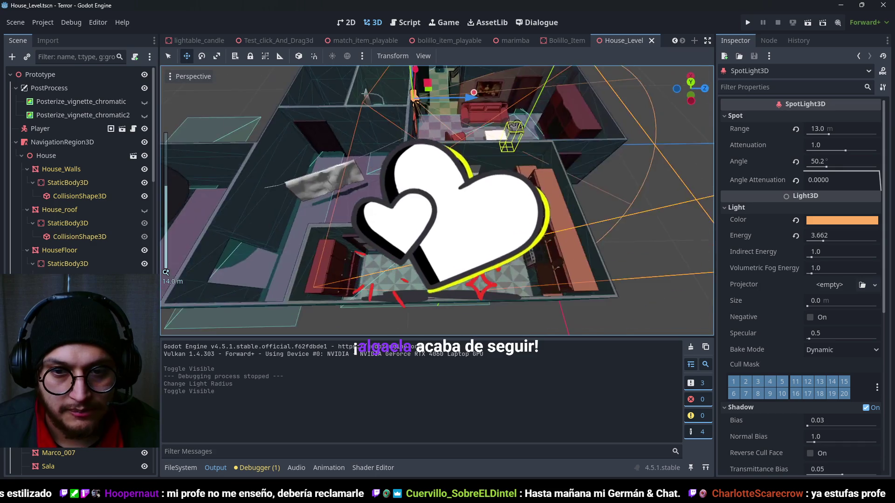
scroll(437, 200, "up", 3)
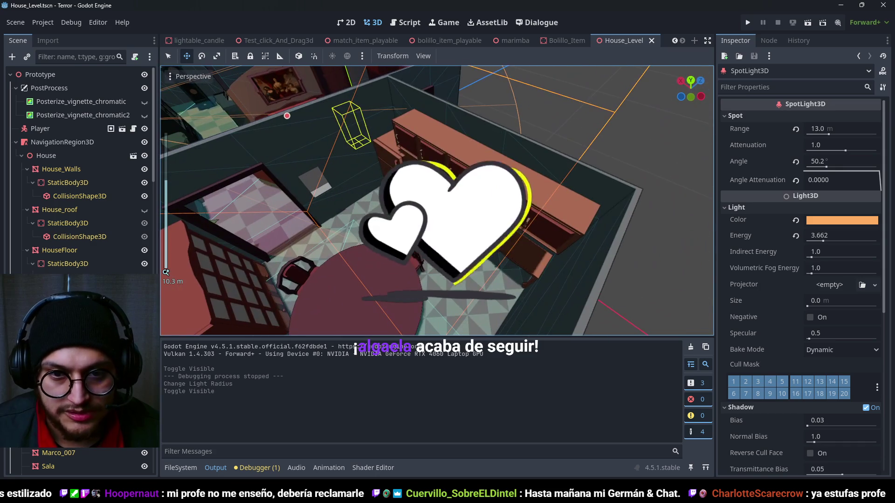
scroll(281, 242, "up", 3)
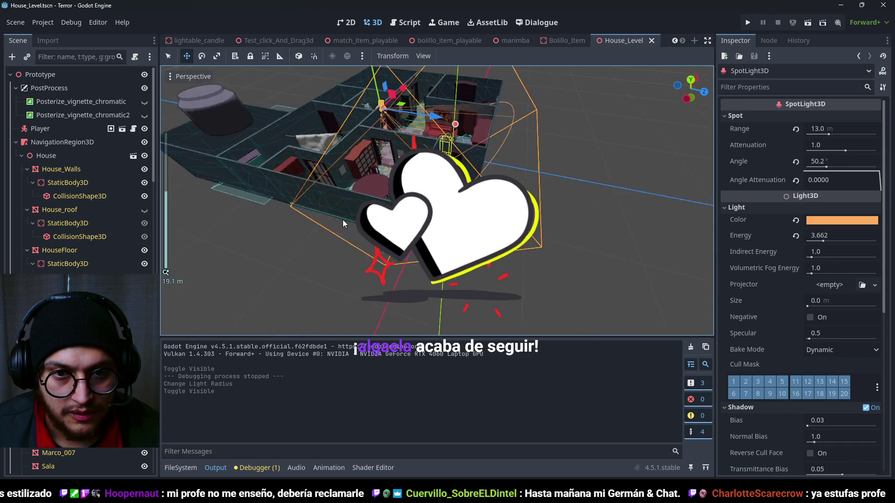
scroll(437, 201, "down", 3)
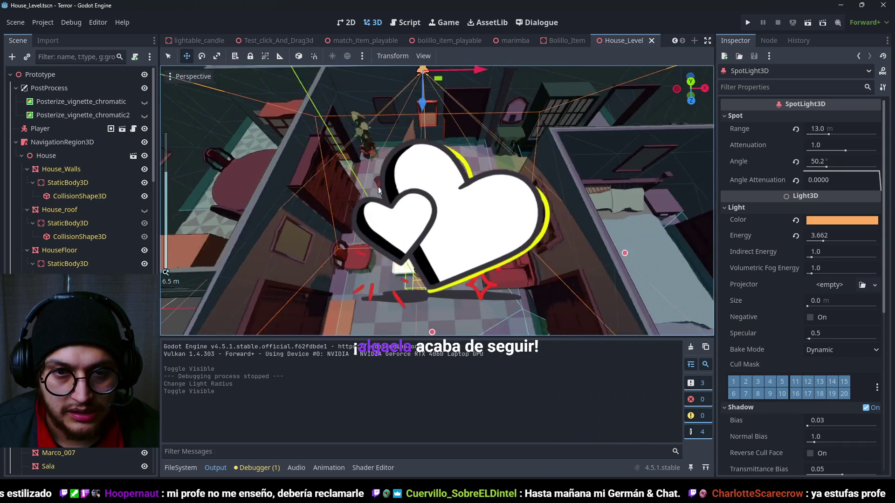
scroll(477, 169, "down", 2)
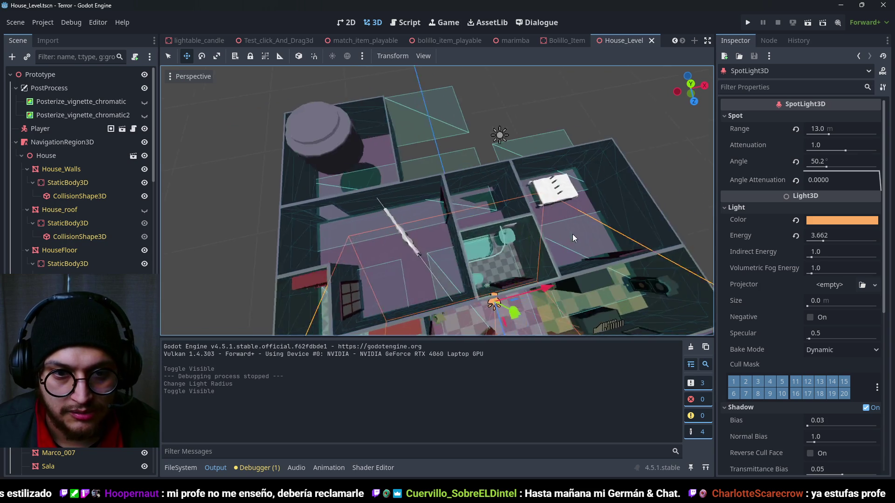
scroll(460, 218, "up", 3)
left_click_drag(424, 174, 375, 168)
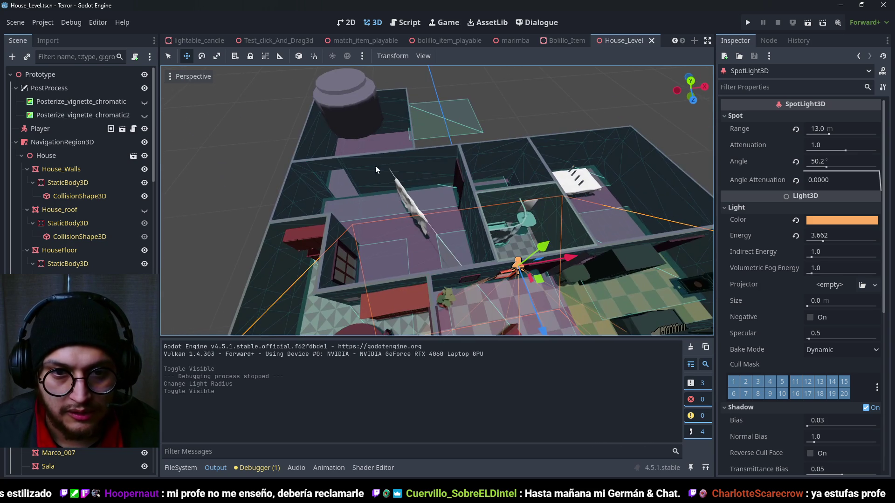
scroll(443, 149, "up", 5)
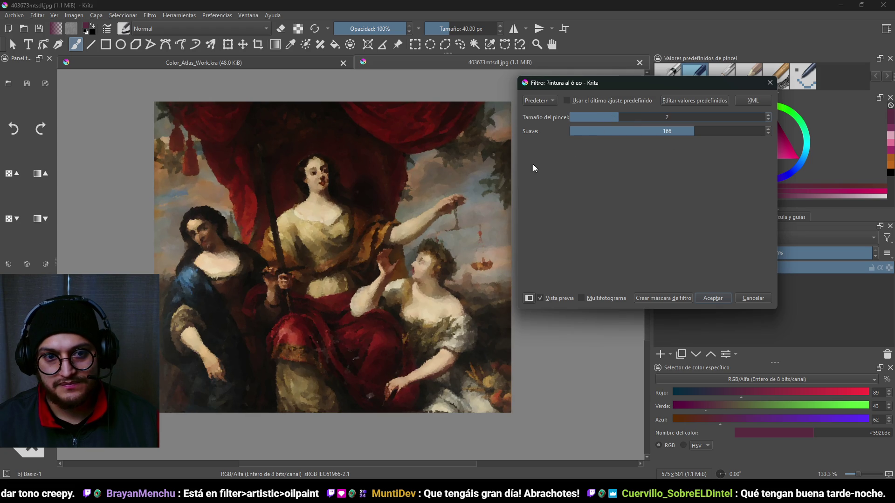
Step: Preview Oil Paint with brush size 3 then 5 and smoothness 255 then 10, then cancel unapplied
scroll(360, 260, "up", 3)
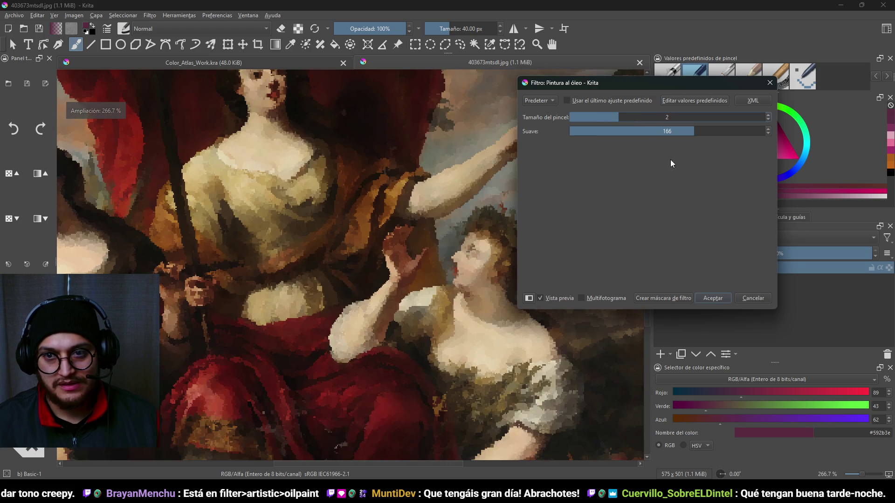
left_click(669, 117)
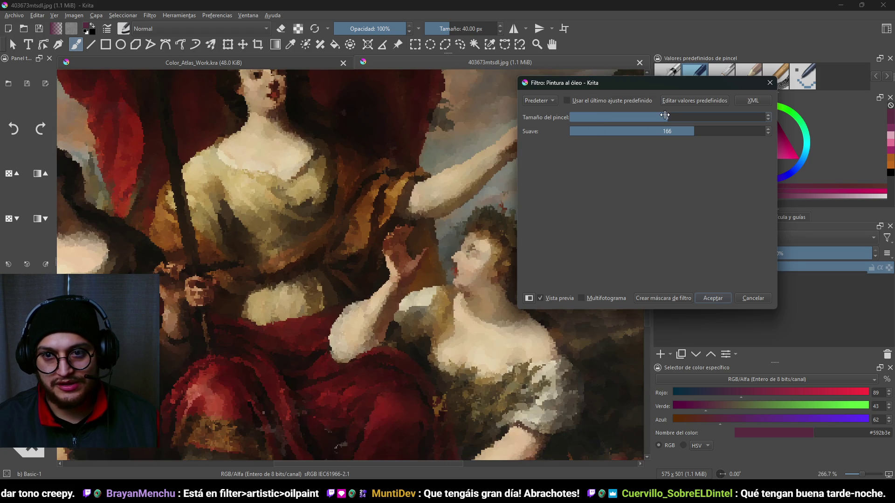
left_click_drag(693, 131, 781, 131)
scroll(435, 222, "down", 4)
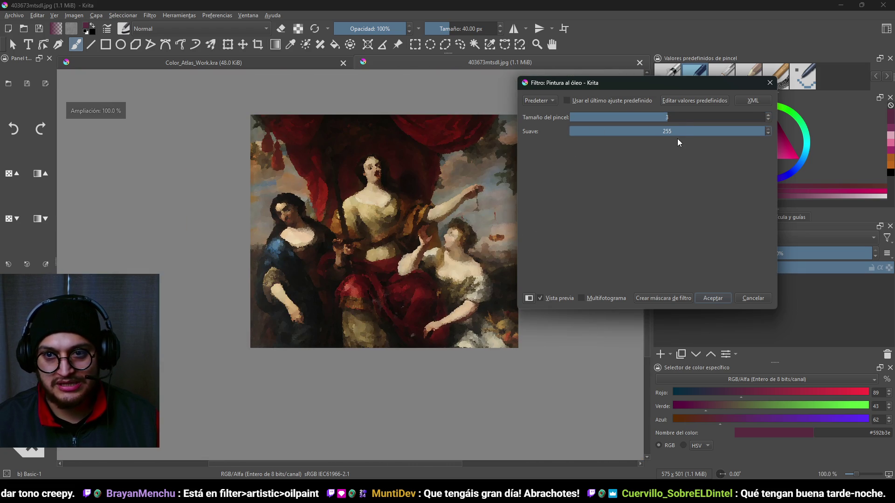
left_click_drag(671, 117, 835, 131)
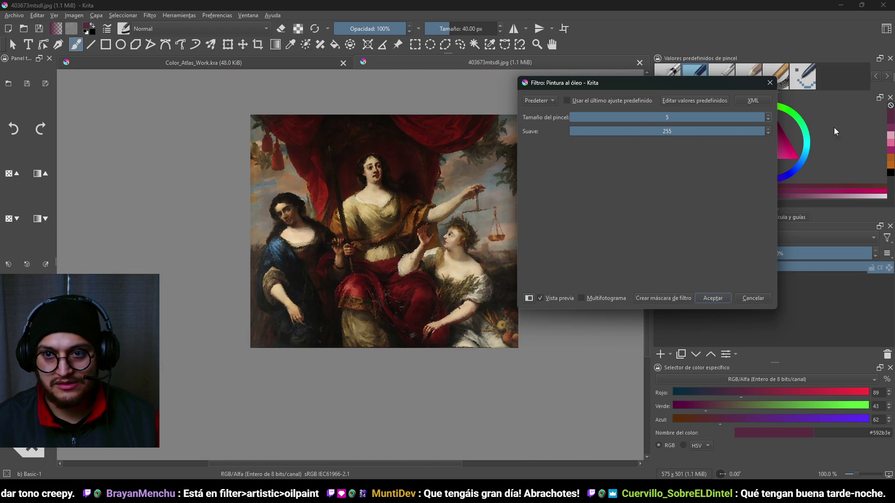
left_click(578, 131)
scroll(392, 198, "up", 2)
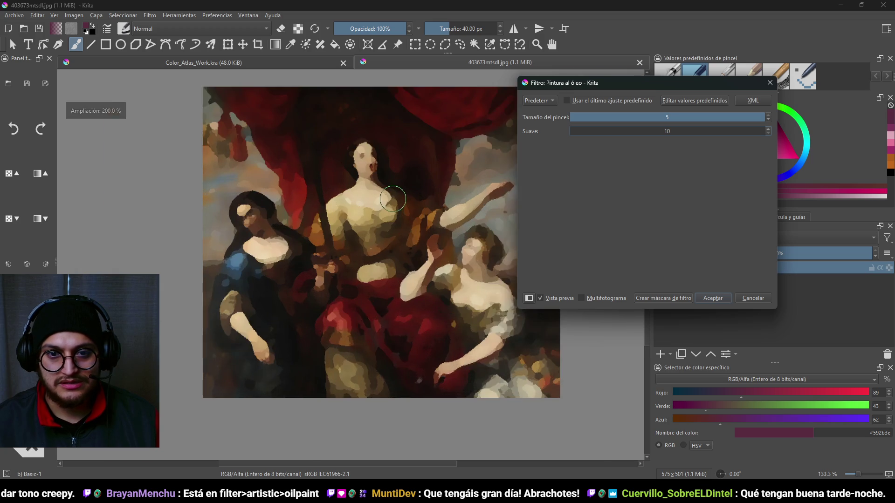
scroll(403, 290, "down", 1)
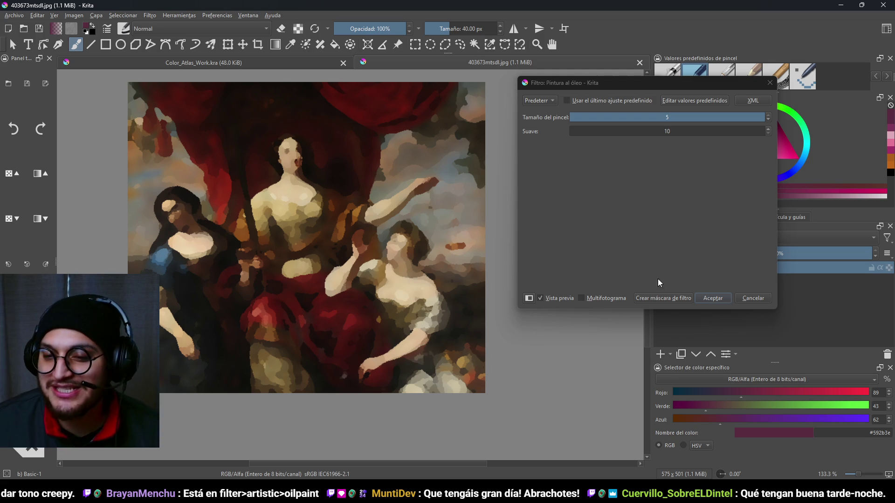
left_click(752, 298)
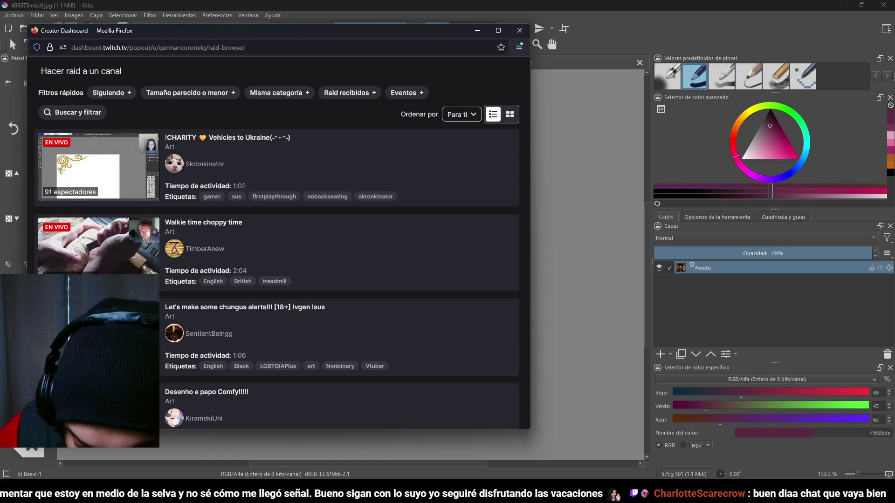
Step: Apply the Siguiendo filter to the raid list and browse the followed live channels
left_click(110, 92)
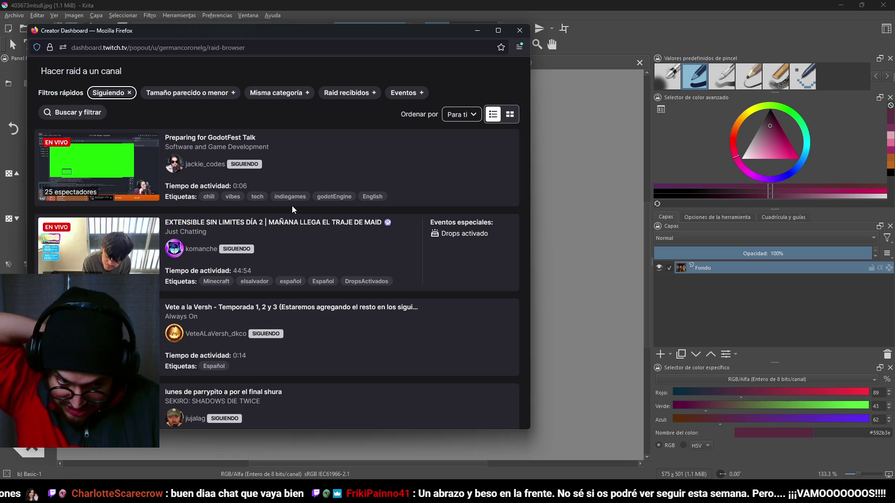
scroll(410, 247, "down", 1)
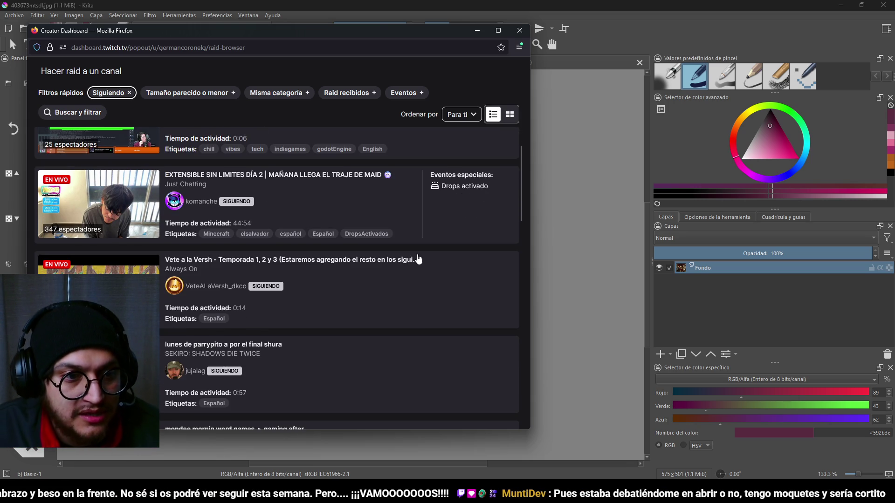
scroll(418, 259, "down", 1)
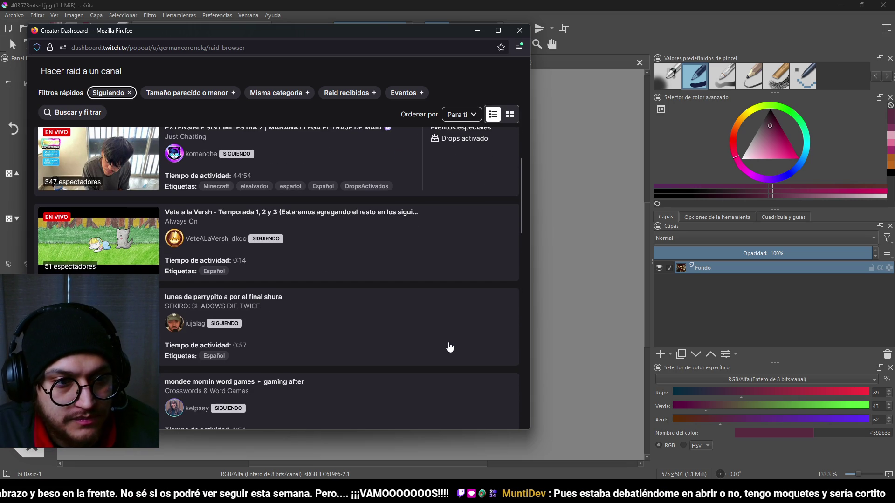
scroll(449, 347, "down", 1)
scroll(449, 347, "down", 7)
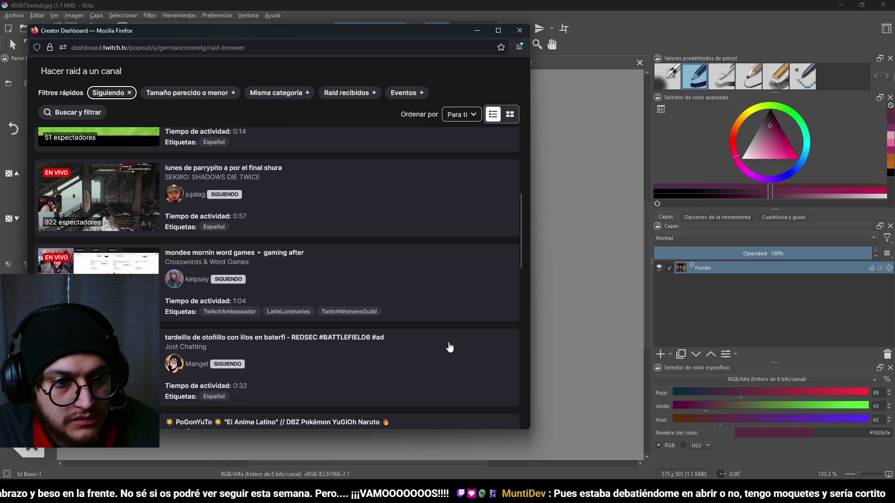
scroll(450, 343, "down", 7)
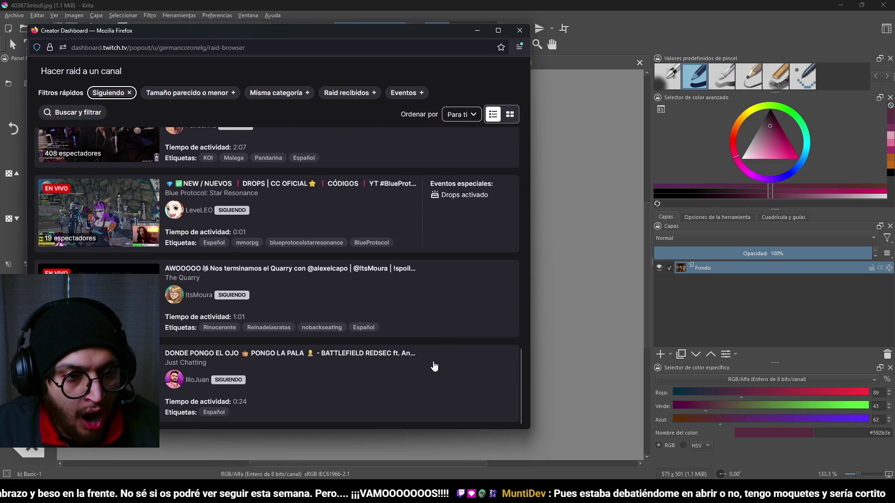
scroll(411, 357, "up", 1)
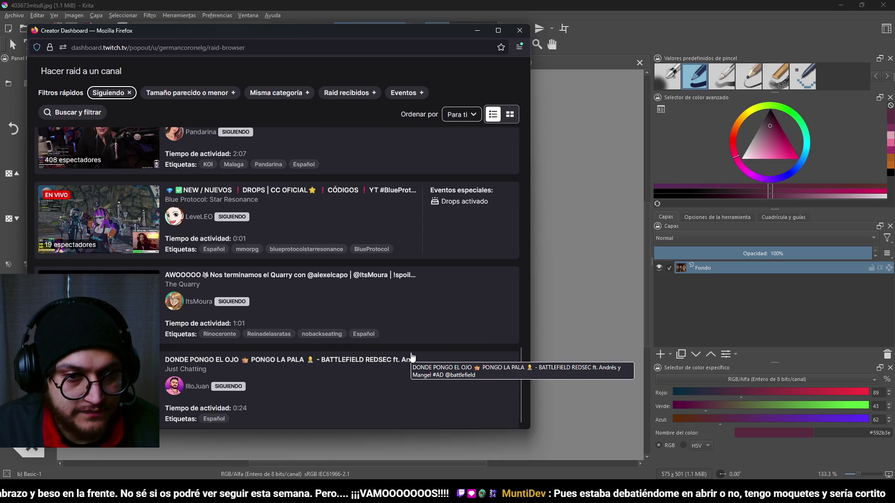
scroll(411, 357, "up", 2)
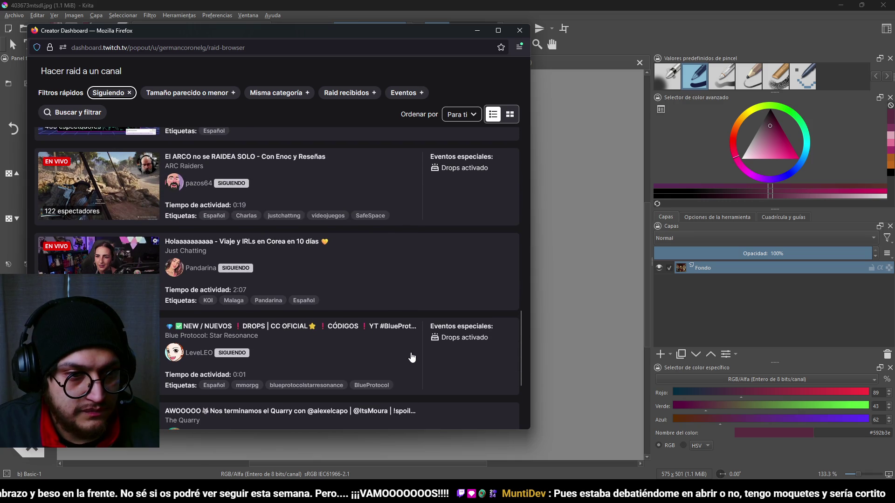
scroll(412, 357, "up", 5)
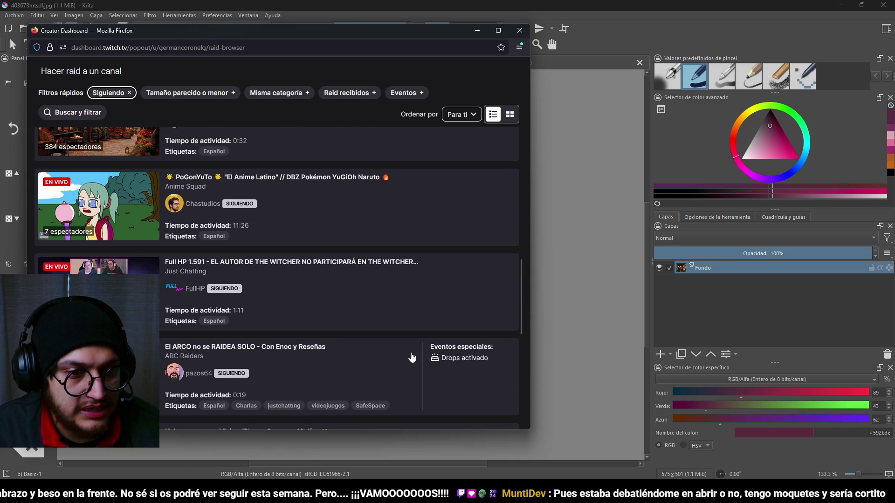
scroll(411, 356, "up", 5)
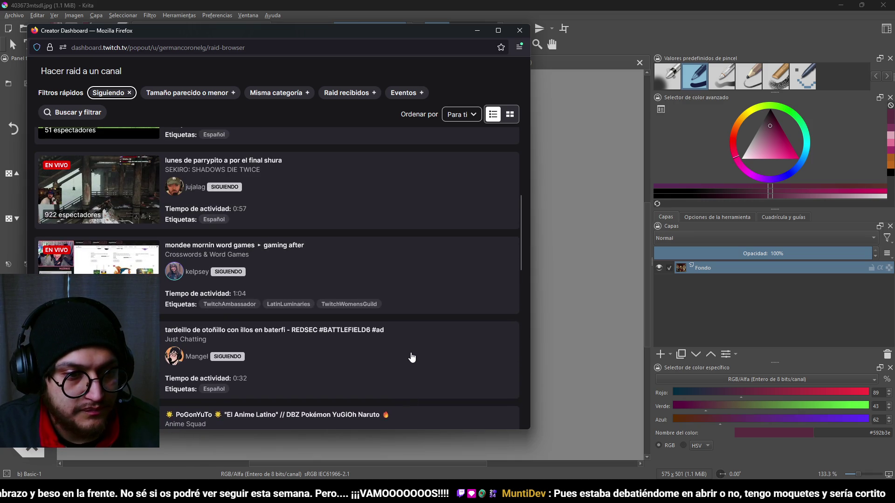
scroll(411, 356, "up", 4)
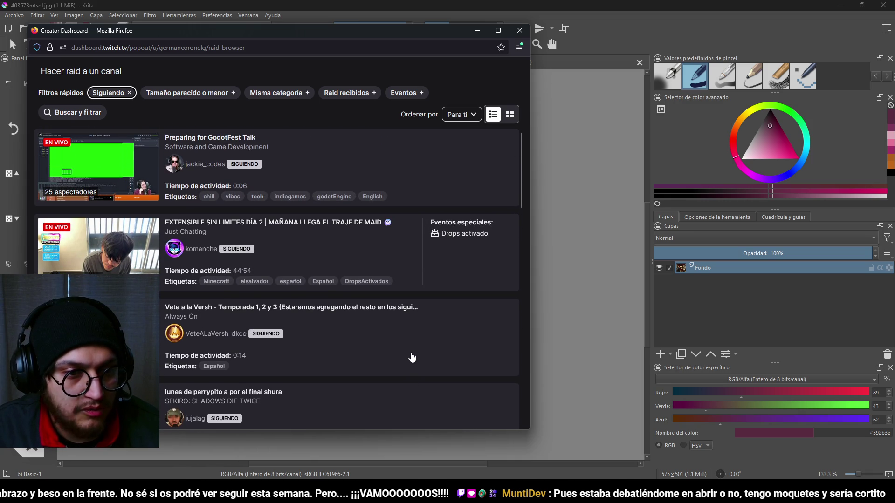